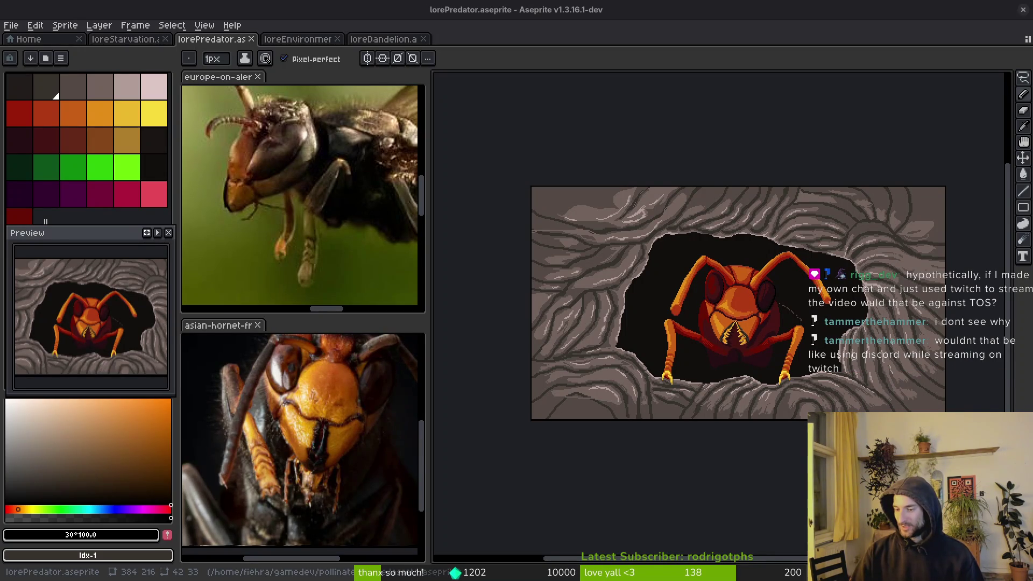
# - Save the sprite and bring the rock rim below the hornet's hole into view
pyautogui.hotkey('ctrl', 's')
pyautogui.moveTo(554, 438)
pyautogui.mouseDown()
pyautogui.moveTo(623, 343)
pyautogui.moveTo(567, 348)
pyautogui.moveTo(663, 343)
pyautogui.mouseUp()
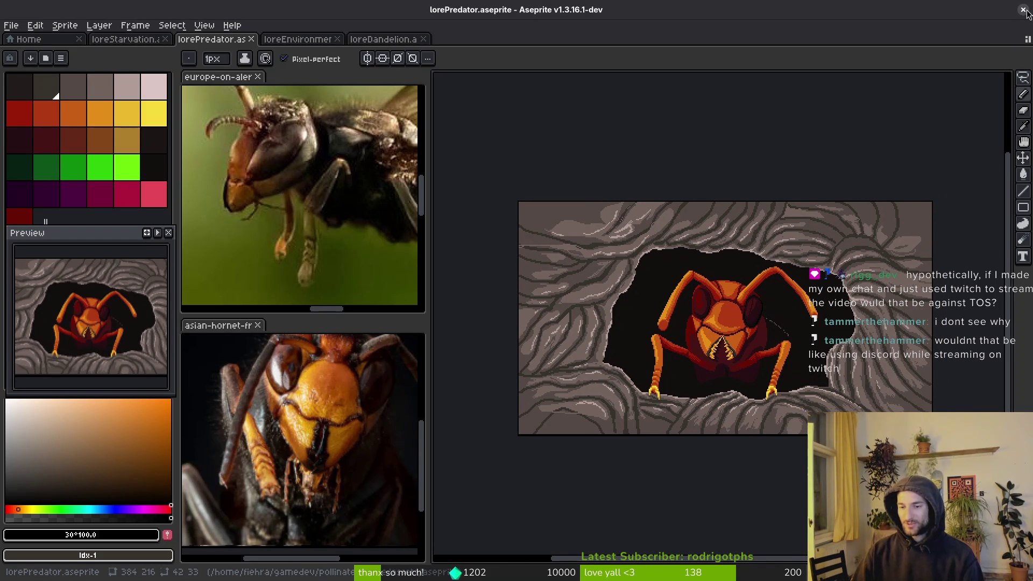
pyautogui.scroll(5, 715, 366)
# - Eyedrop the mid grey-brown from the cave floor, then the light pinkish grey from the rim
pyautogui.press('i')
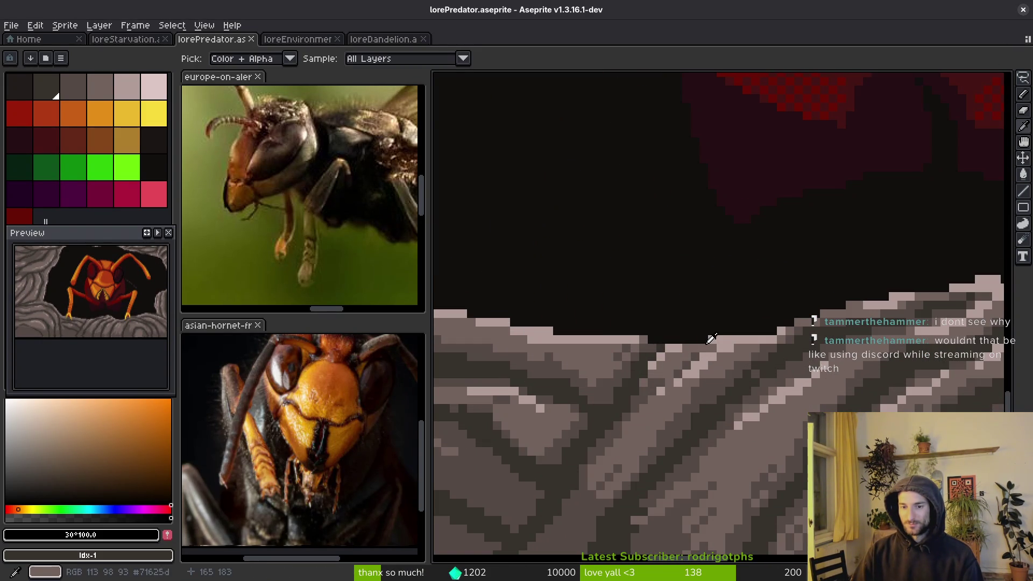
pyautogui.click(713, 340)
pyautogui.press('b')
pyautogui.press('i')
pyautogui.click(720, 337)
pyautogui.press('b')
# - Add a light pinkish-grey highlight pixel on the rock rim edge and save the sprite
pyautogui.moveTo(719, 338); pyautogui.dragTo(714, 337)
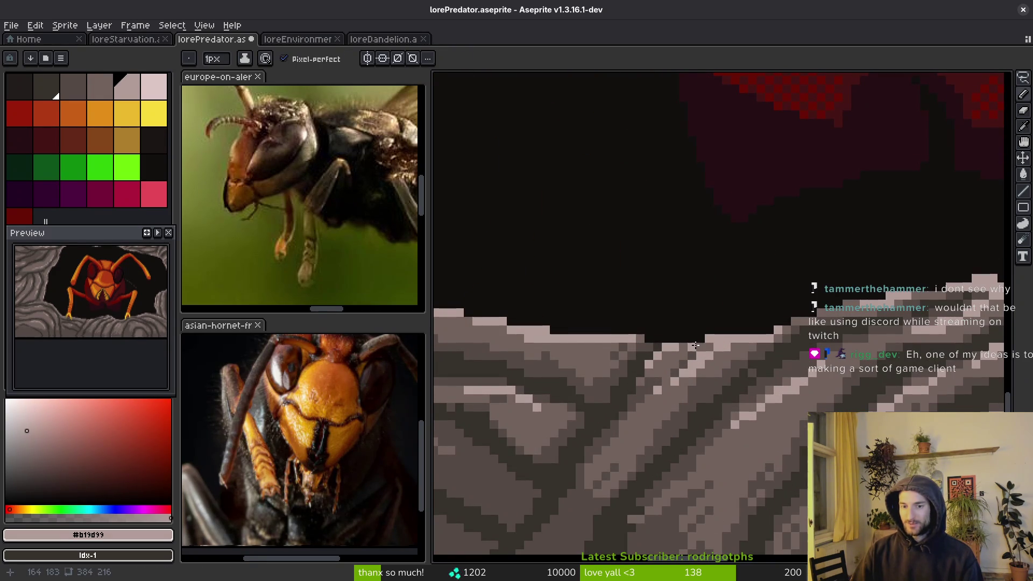
pyautogui.scroll(-2, 695, 347)
pyautogui.hotkey('ctrl', 's')
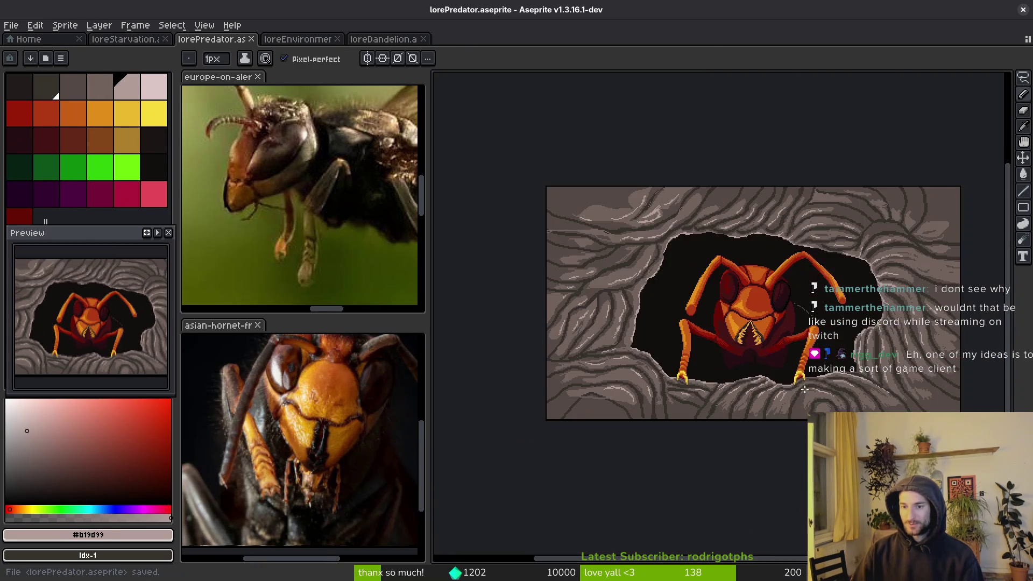
pyautogui.scroll(2, 684, 389)
pyautogui.scroll(4, 684, 389)
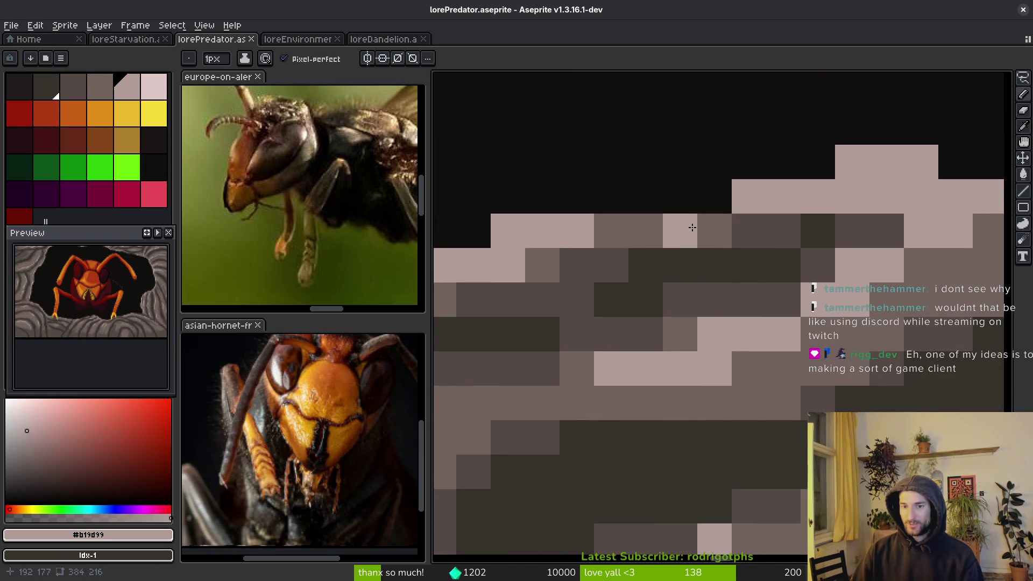
pyautogui.click(679, 231)
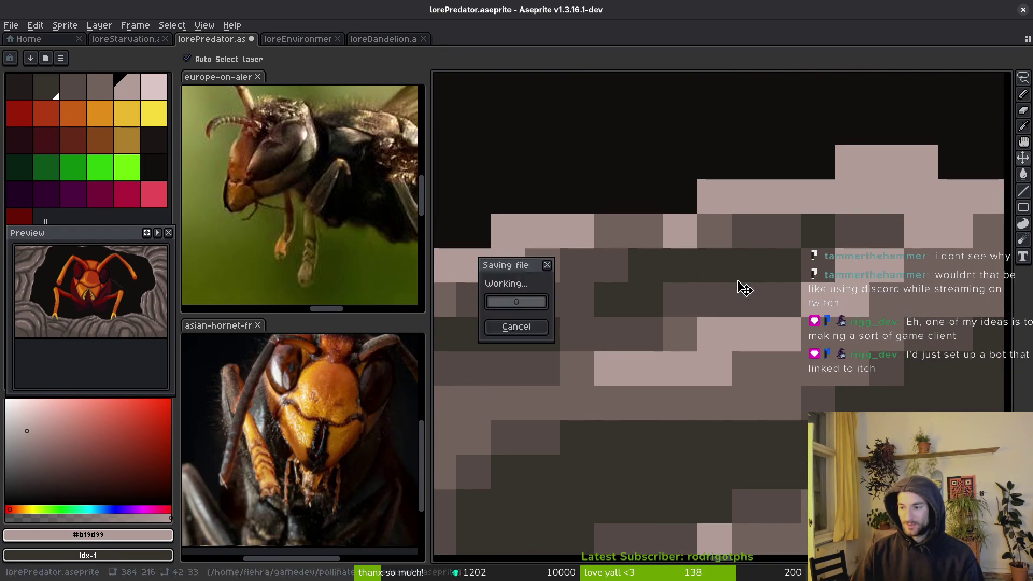
pyautogui.hotkey('ctrl', 's')
# - Pan and zoom to bring the rock beside the hornet's legs into view
pyautogui.scroll(-4, 684, 321)
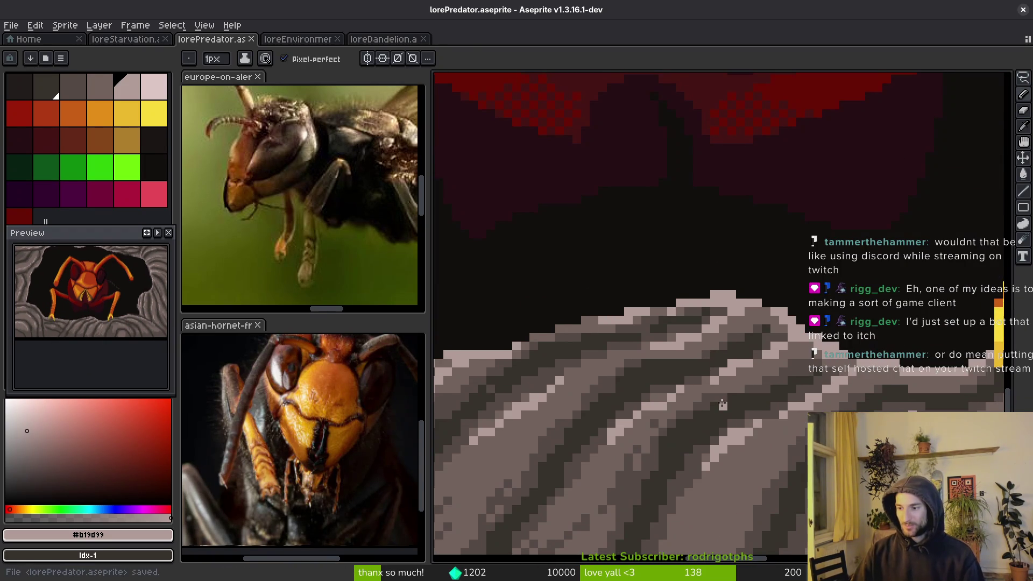
pyautogui.scroll(-1, 702, 419)
pyautogui.moveTo(697, 420)
pyautogui.mouseDown()
pyautogui.moveTo(702, 388)
pyautogui.moveTo(669, 405)
pyautogui.moveTo(635, 394)
pyautogui.mouseUp()
pyautogui.scroll(-3, 635, 394)
pyautogui.scroll(4, 772, 316)
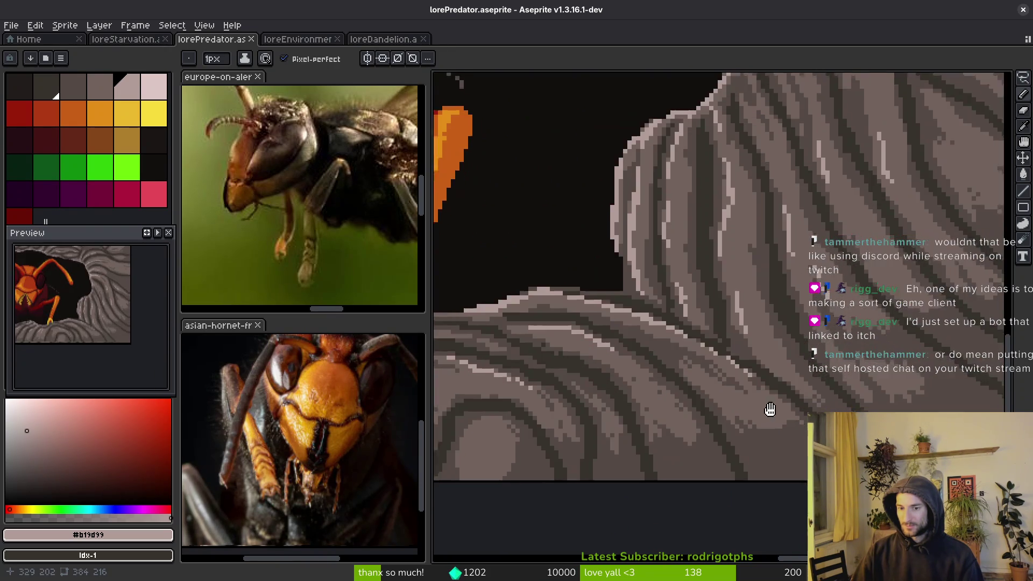
# - Eyedrop the mid grey #71625d and paint light diagonal strokes over the dark wall lines
pyautogui.keyDown('alt'); pyautogui.click(773, 316); pyautogui.keyUp('alt')
pyautogui.scroll(1, 700, 258)
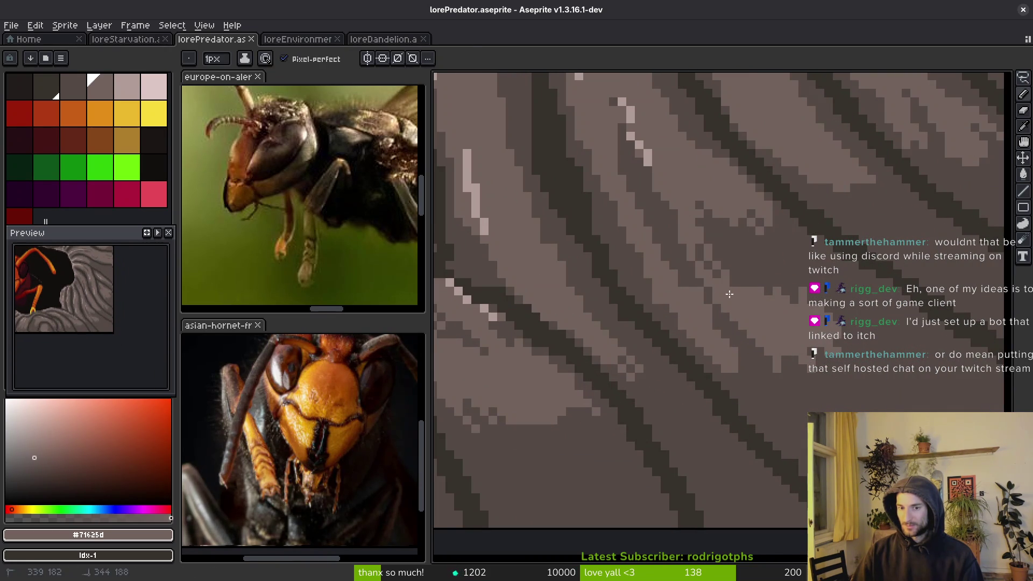
pyautogui.moveTo(705, 264)
pyautogui.mouseDown()
pyautogui.moveTo(718, 249)
pyautogui.moveTo(770, 293)
pyautogui.moveTo(831, 294)
pyautogui.moveTo(915, 398)
pyautogui.mouseUp()
pyautogui.moveTo(818, 388); pyautogui.dragTo(754, 304)
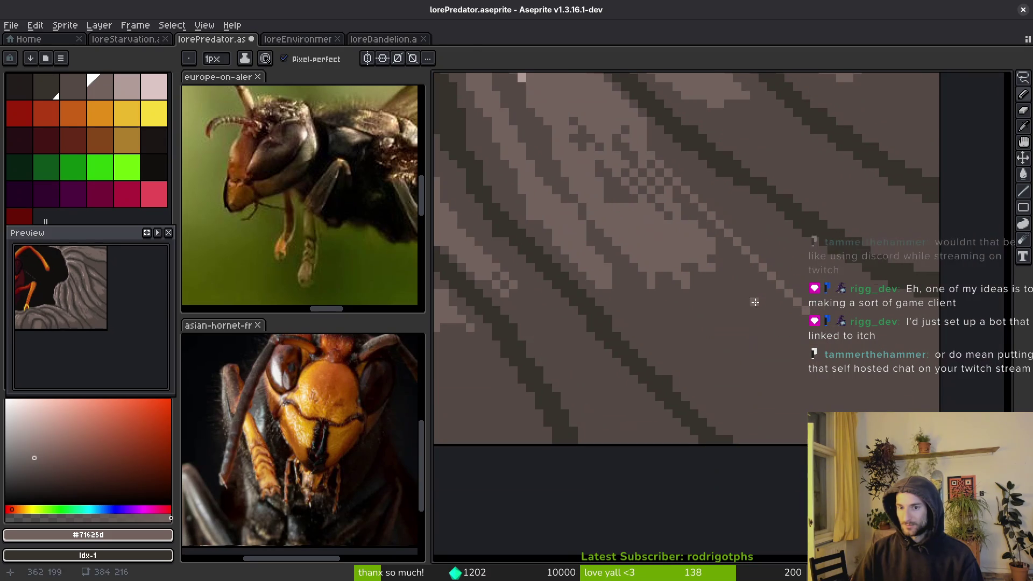
pyautogui.moveTo(637, 130)
pyautogui.mouseDown()
pyautogui.moveTo(827, 289)
pyautogui.moveTo(936, 363)
pyautogui.moveTo(826, 307)
pyautogui.mouseUp()
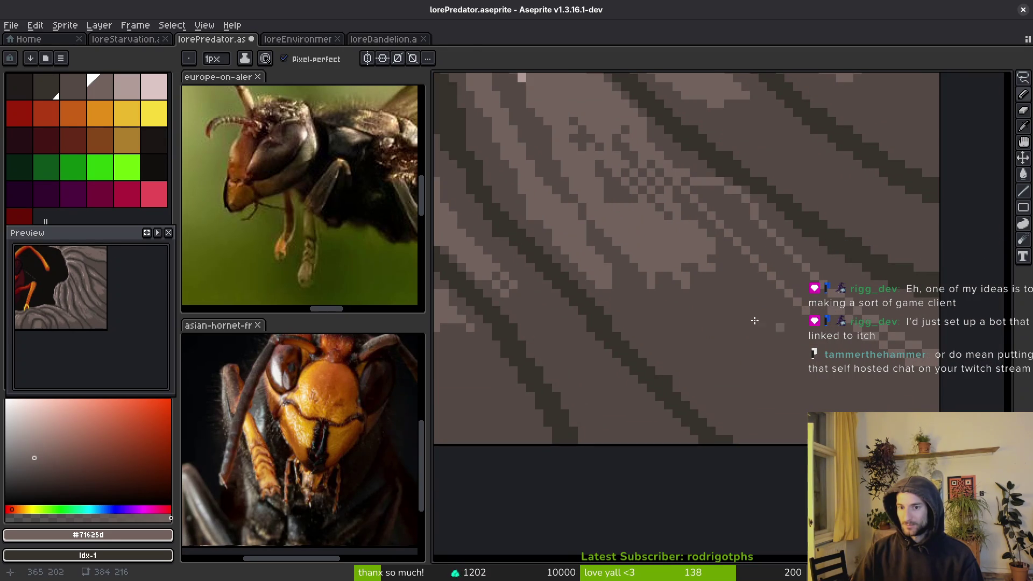
# - Bucket-fill two diagonal wall regions lighter, dither the seam, and undo one stroke
pyautogui.press('g')
pyautogui.click(770, 292)
pyautogui.press('f')
pyautogui.press('g')
pyautogui.click(780, 264)
pyautogui.press('f')
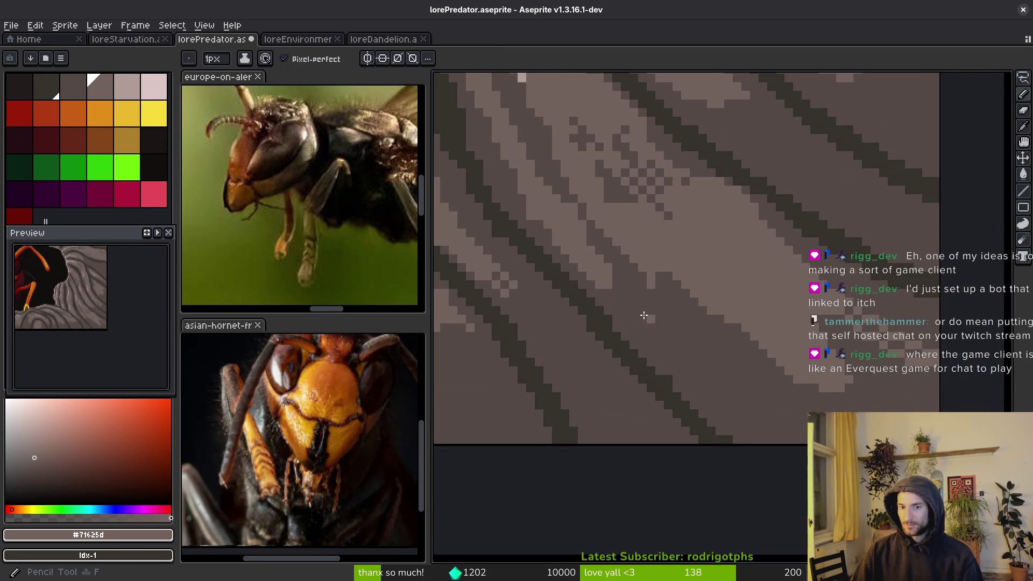
pyautogui.moveTo(683, 344); pyautogui.dragTo(652, 329)
pyautogui.hotkey('ctrl', 'z')
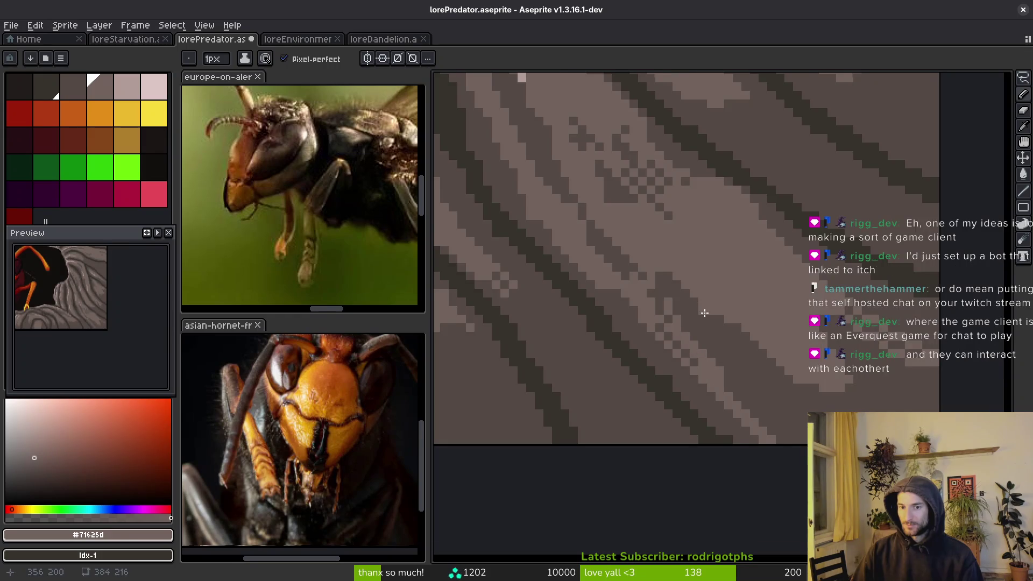
# - Eyedrop the darker wall grey #544a45, then pick a near-black brown swatch
pyautogui.scroll(-3, 715, 344)
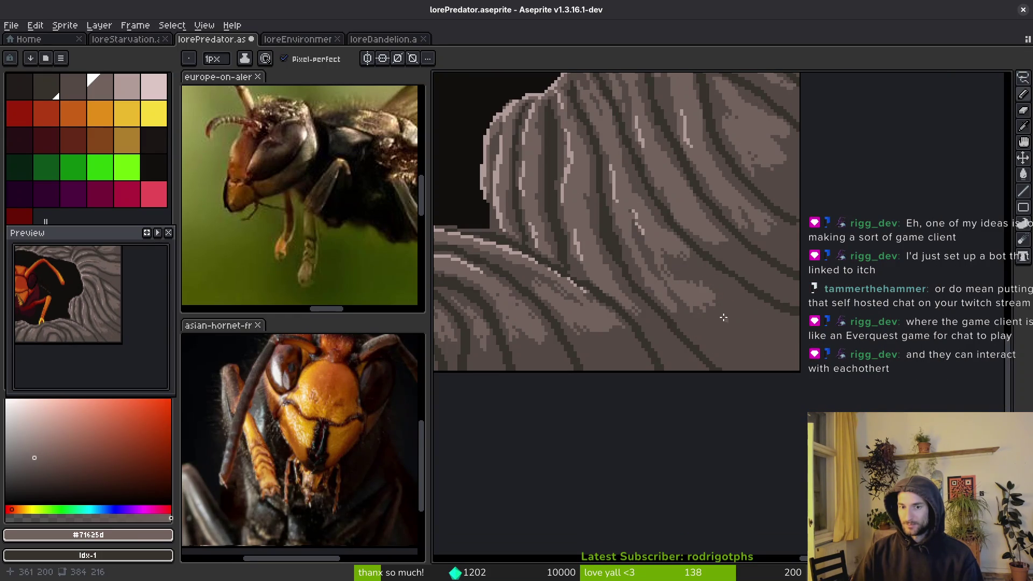
pyautogui.scroll(-4, 722, 317)
pyautogui.scroll(5, 722, 317)
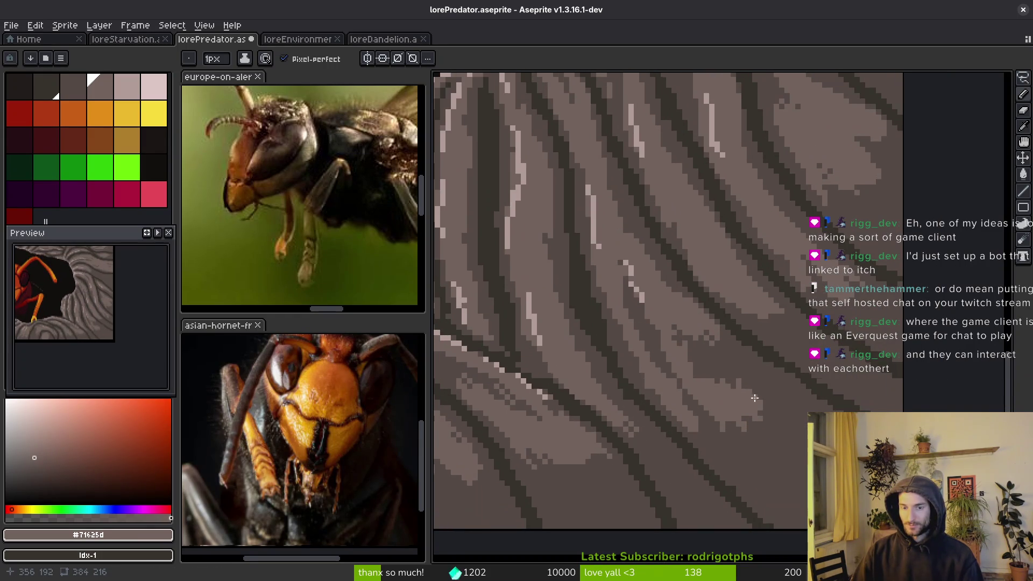
pyautogui.scroll(2, 700, 385)
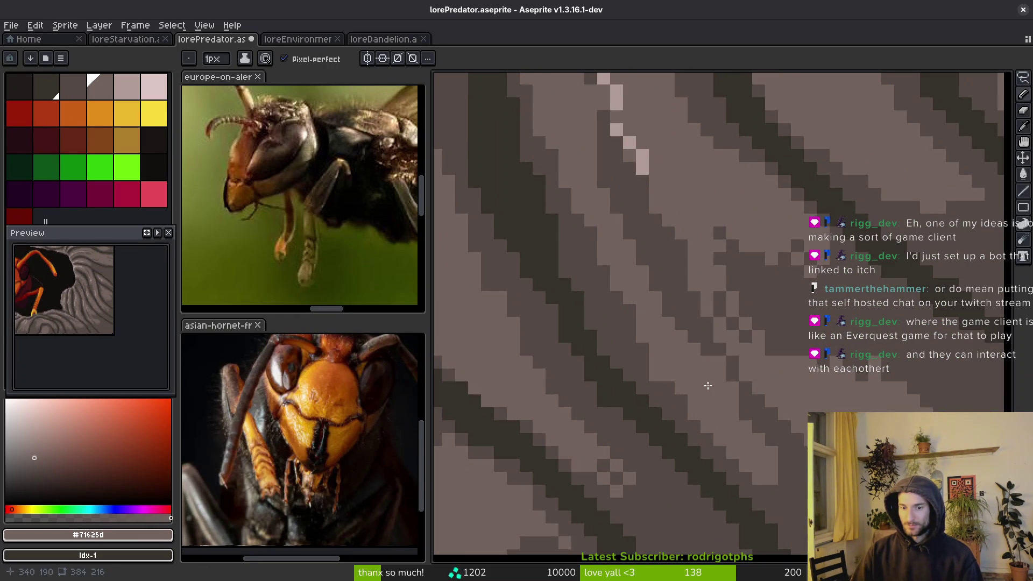
pyautogui.keyDown('alt'); pyautogui.click(667, 388); pyautogui.keyUp('alt')
pyautogui.scroll(-2, 710, 360)
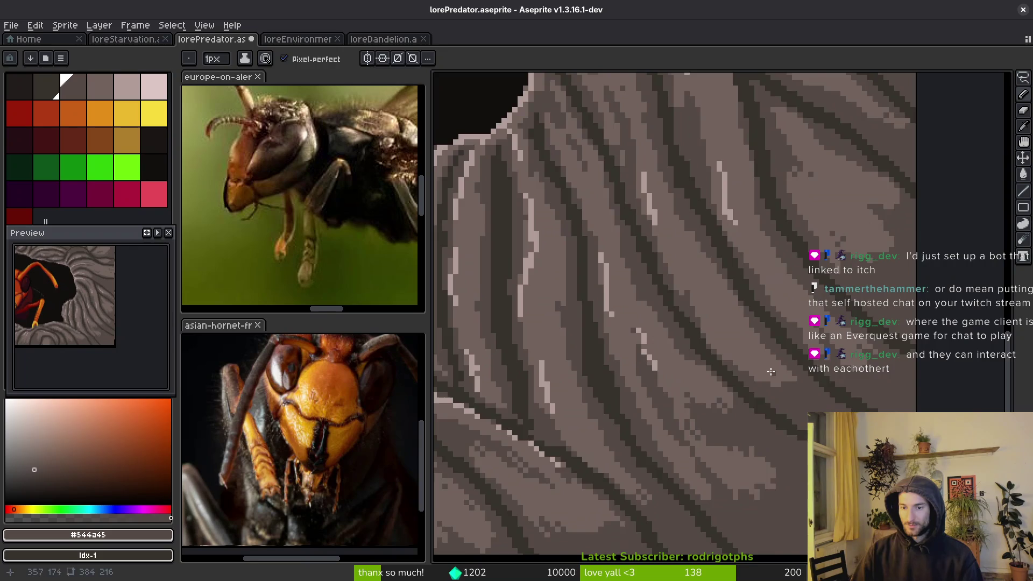
pyautogui.scroll(2, 775, 384)
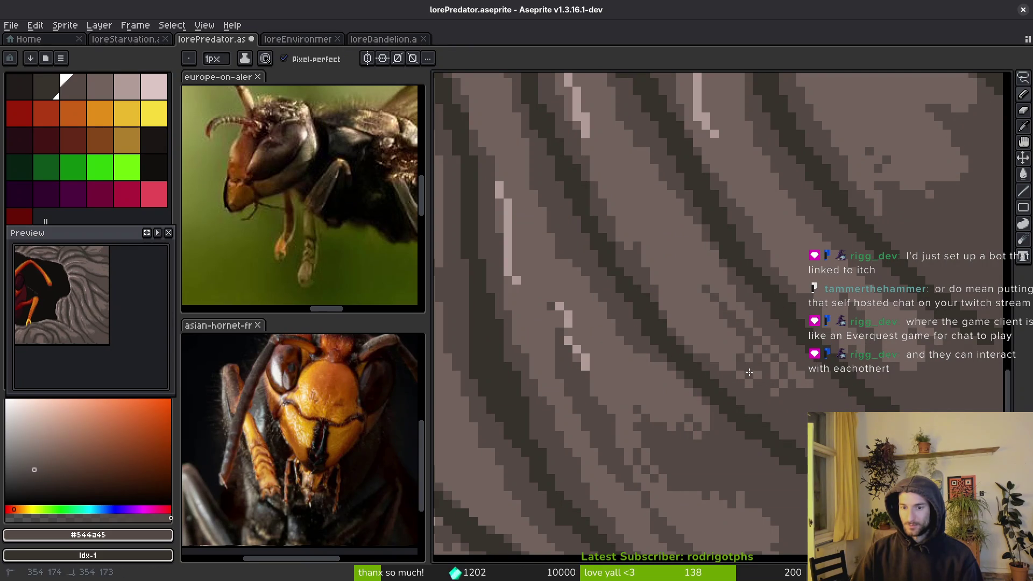
pyautogui.keyDown('alt'); pyautogui.click(854, 375); pyautogui.keyUp('alt')
pyautogui.moveTo(853, 376); pyautogui.dragTo(687, 366)
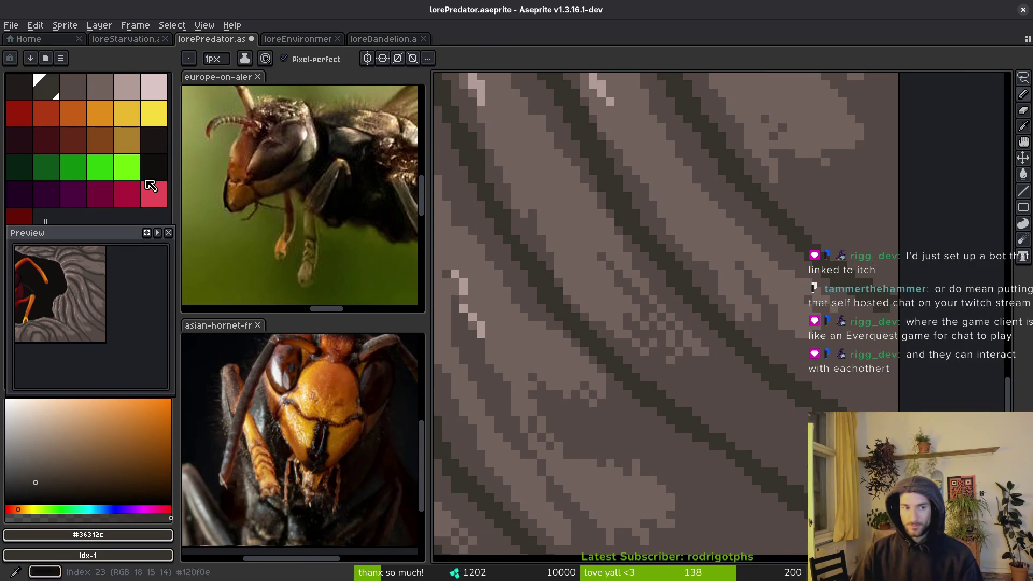
# - Using dark palette colours at indices 0, 17 and 23, darken pixels along the diagonal grain line
pyautogui.click(19, 87)
pyautogui.moveTo(815, 357); pyautogui.dragTo(669, 358)
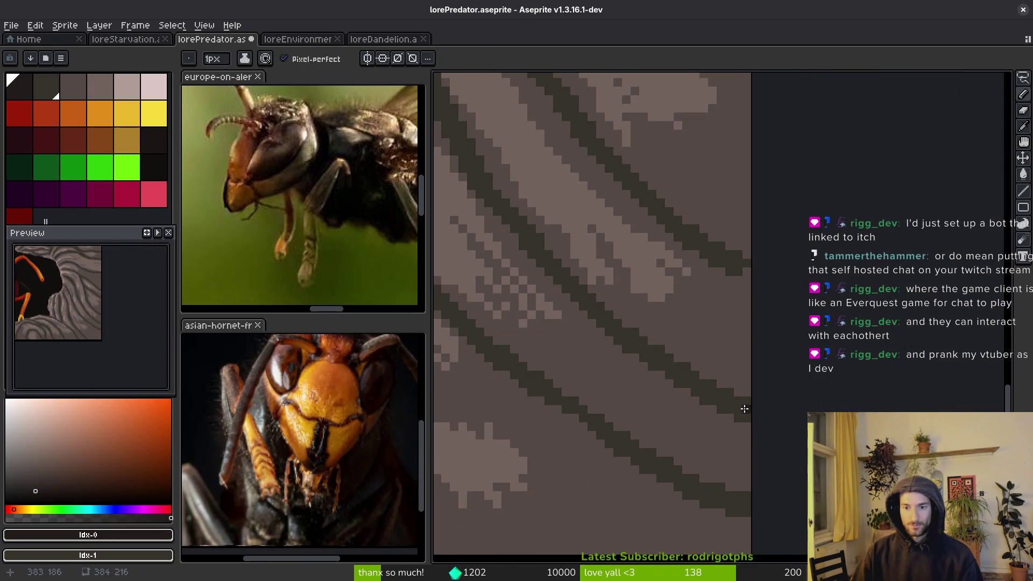
pyautogui.click(153, 166)
pyautogui.click(156, 139)
pyautogui.scroll(3, 573, 384)
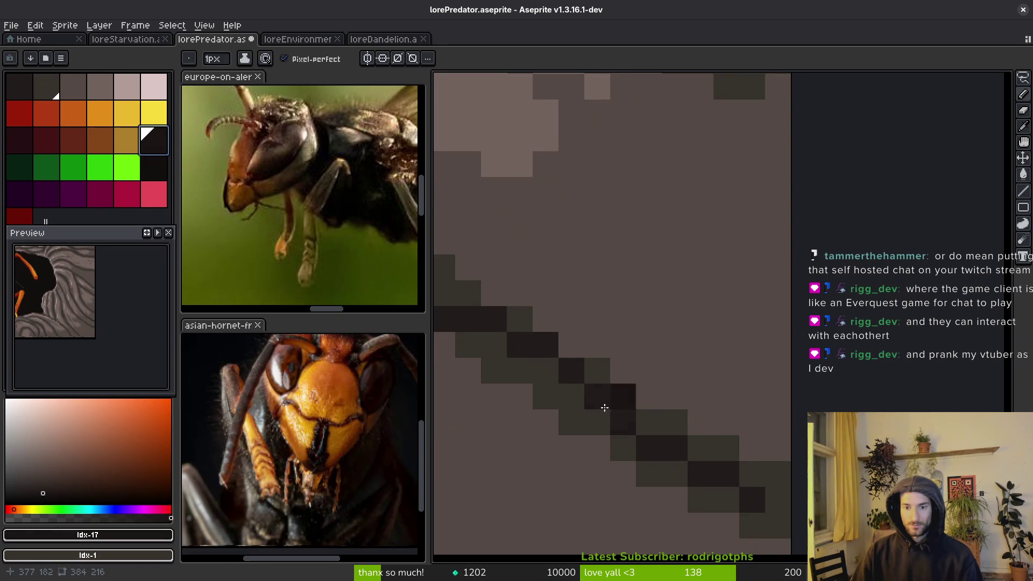
pyautogui.keyDown('alt'); pyautogui.click(516, 341); pyautogui.keyUp('alt')
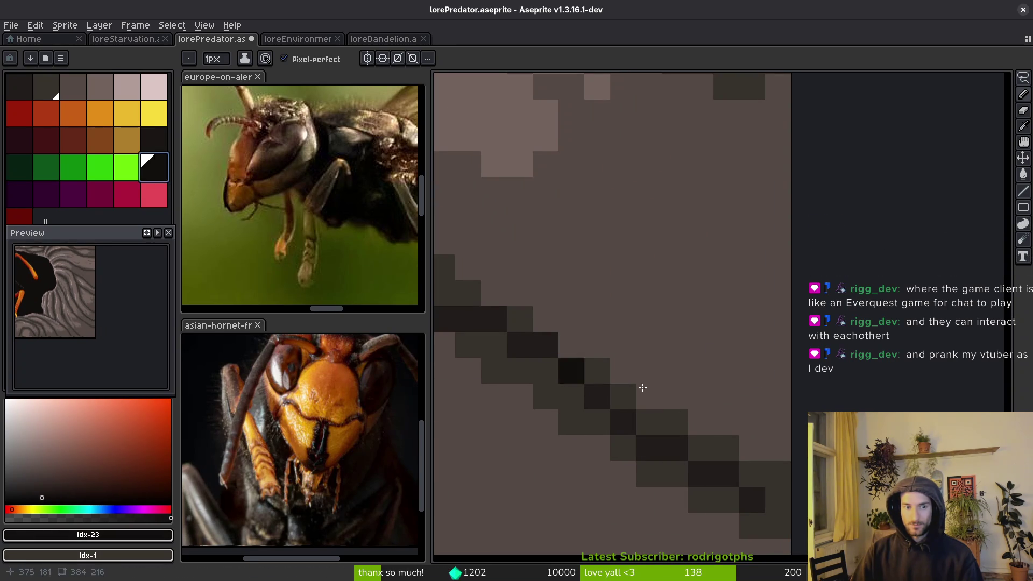
pyautogui.click(639, 421)
pyautogui.moveTo(759, 514); pyautogui.dragTo(578, 412)
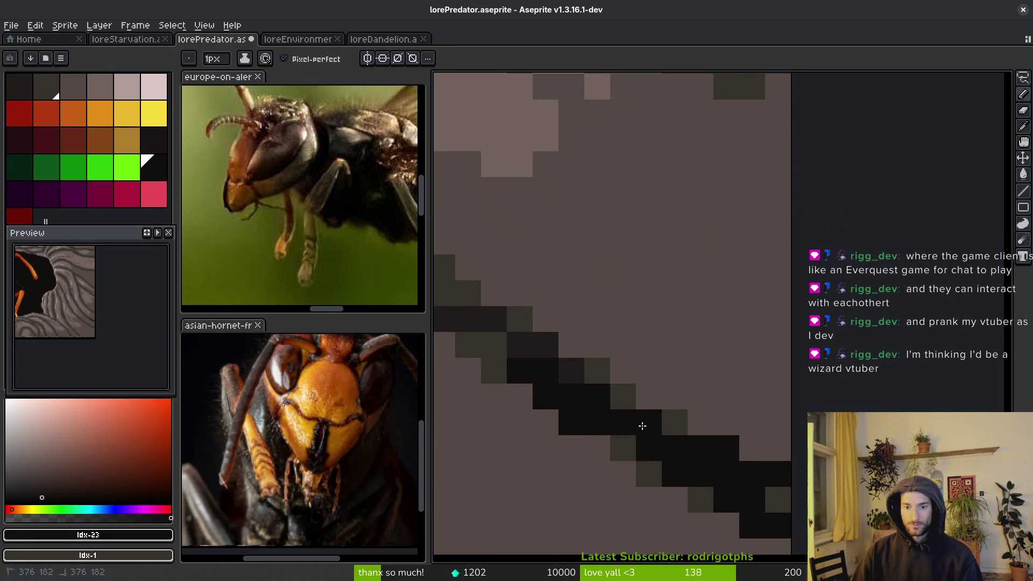
pyautogui.moveTo(709, 497); pyautogui.dragTo(607, 402)
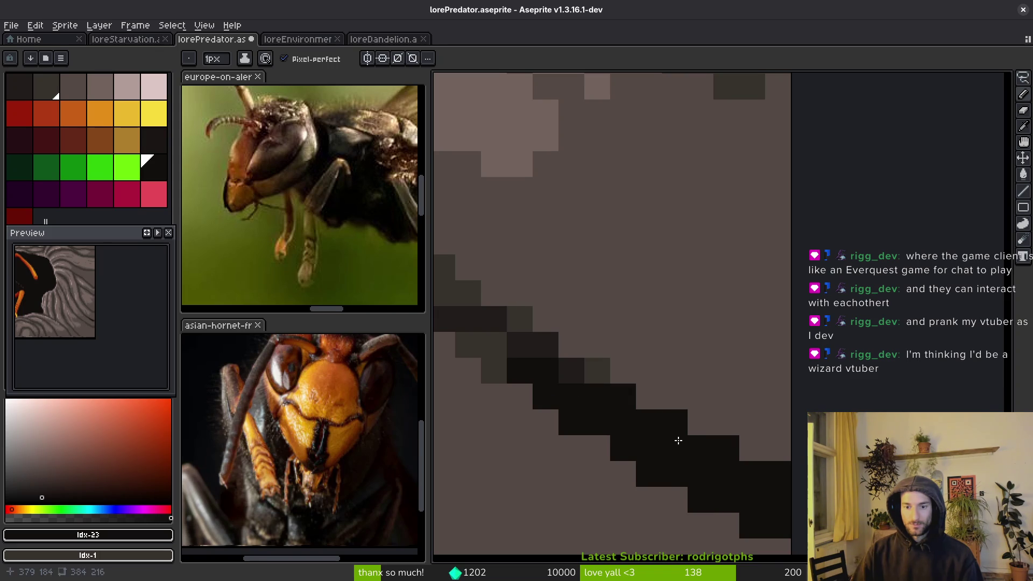
pyautogui.scroll(-3, 677, 440)
pyautogui.scroll(2, 700, 430)
pyautogui.moveTo(713, 403); pyautogui.dragTo(775, 457)
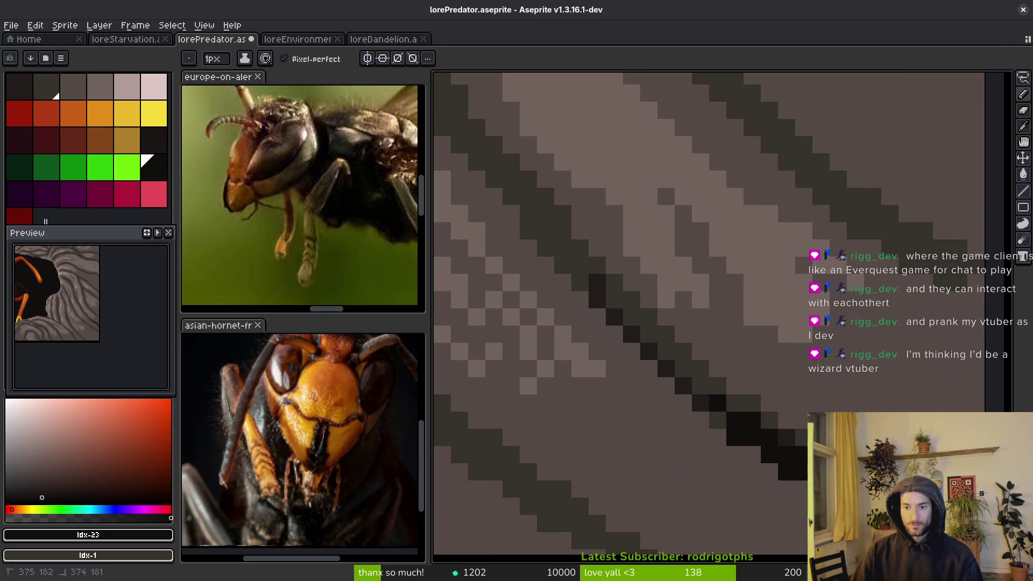
# - Paint the diagonal band down-right with #201c1a, thickening it toward the lower right
pyautogui.keyDown('alt'); pyautogui.click(689, 392); pyautogui.keyUp('alt')
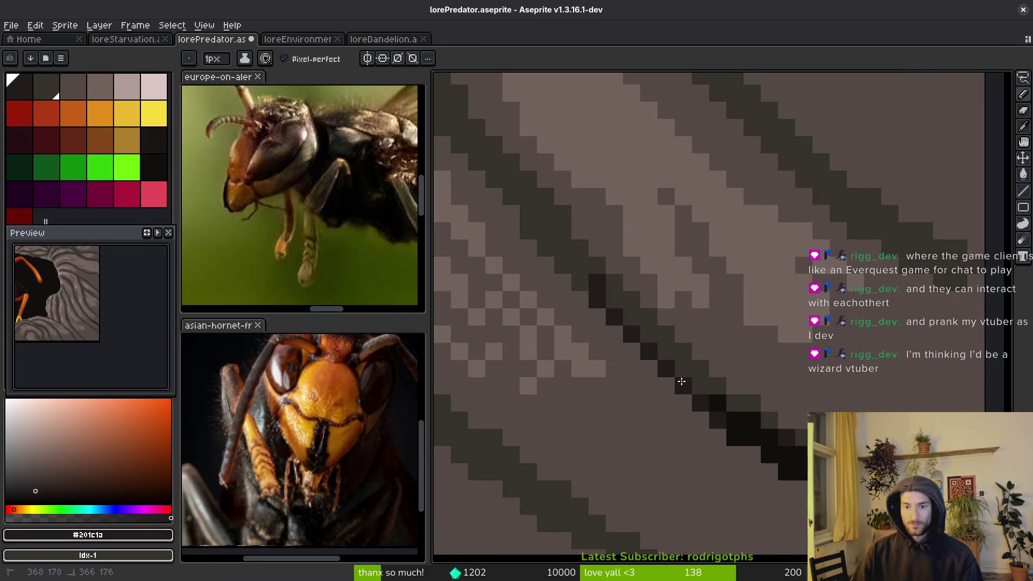
pyautogui.moveTo(527, 213); pyautogui.dragTo(761, 414)
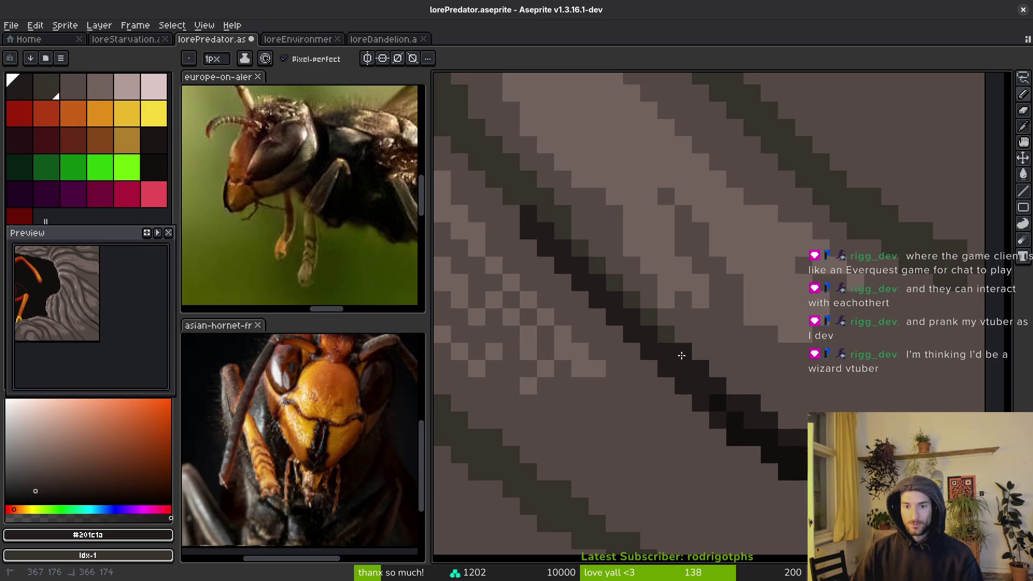
pyautogui.scroll(-3, 607, 283)
pyautogui.scroll(2, 759, 425)
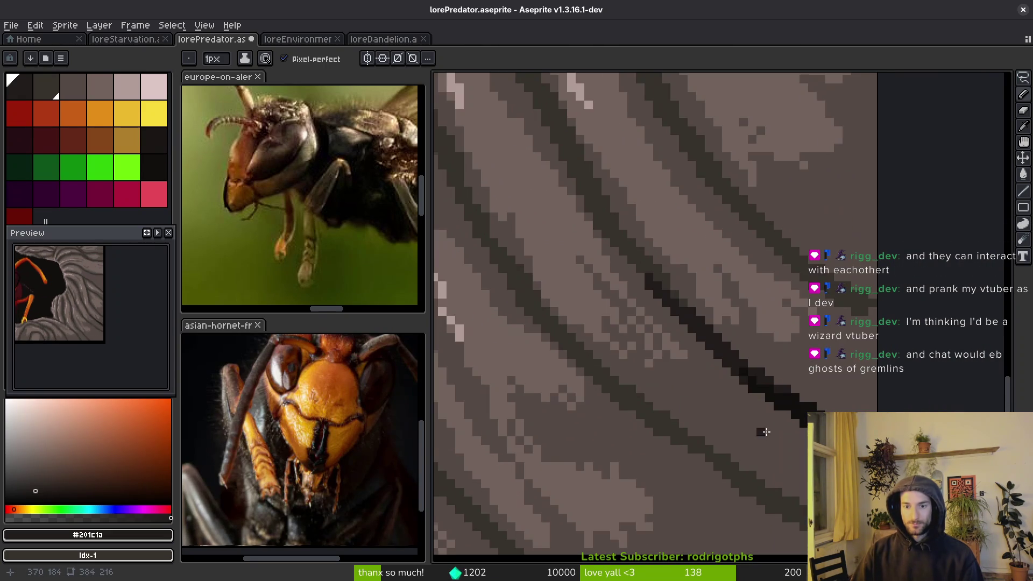
pyautogui.scroll(3, 741, 386)
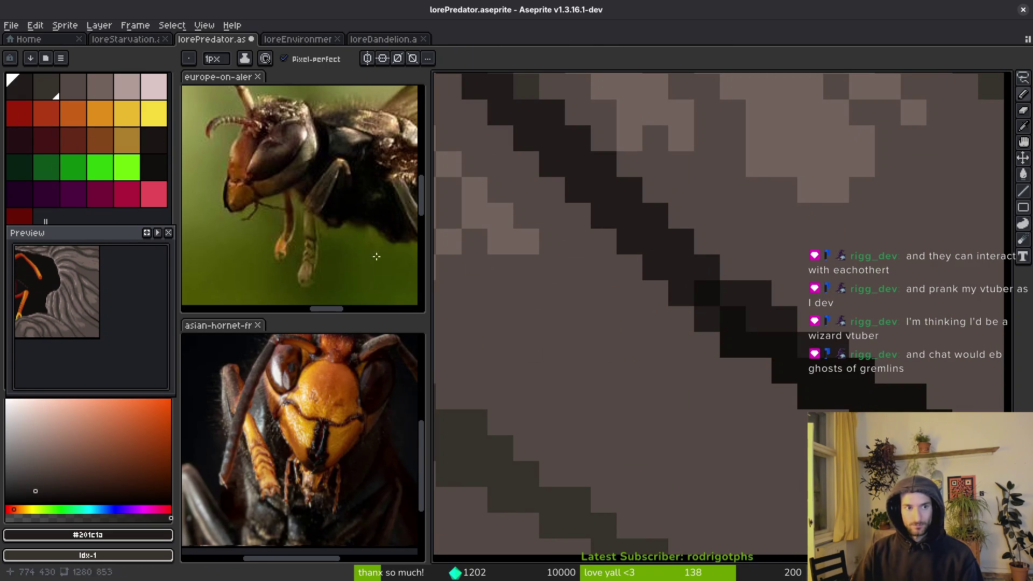
pyautogui.moveTo(653, 350)
pyautogui.mouseDown()
pyautogui.moveTo(720, 397)
pyautogui.moveTo(764, 384)
pyautogui.moveTo(698, 330)
pyautogui.moveTo(604, 280)
pyautogui.moveTo(761, 422)
pyautogui.moveTo(651, 405)
pyautogui.moveTo(750, 350)
pyautogui.moveTo(770, 356)
pyautogui.moveTo(799, 457)
pyautogui.moveTo(700, 407)
pyautogui.mouseUp()
pyautogui.moveTo(641, 382)
pyautogui.mouseDown()
pyautogui.moveTo(807, 413)
pyautogui.moveTo(640, 324)
pyautogui.mouseUp()
pyautogui.moveTo(671, 366); pyautogui.dragTo(852, 494)
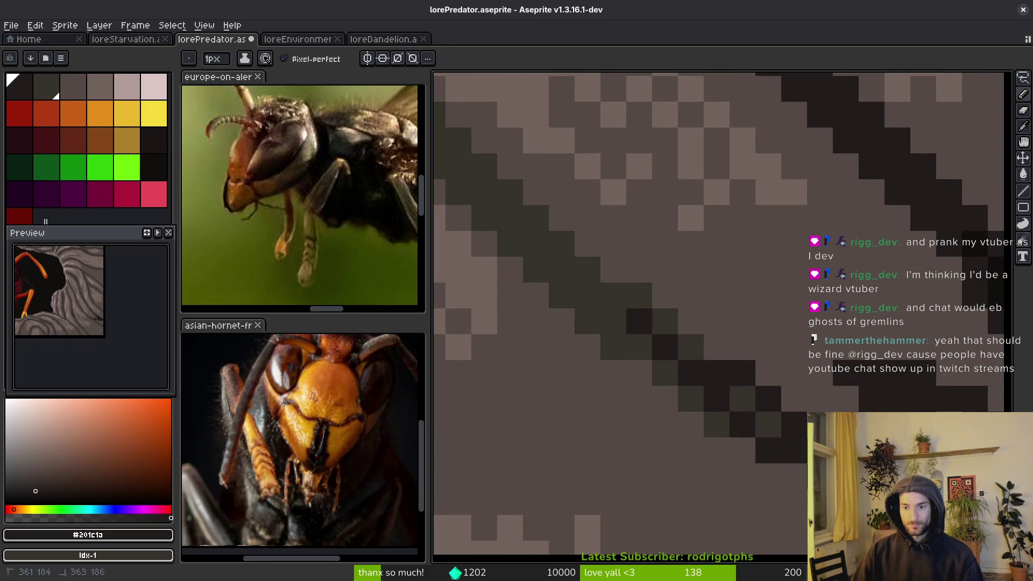
# - Fill beside the band with near-black #120f0c, then pencil dithered #201c1a pixels along it
pyautogui.press('i')
pyautogui.click(775, 293)
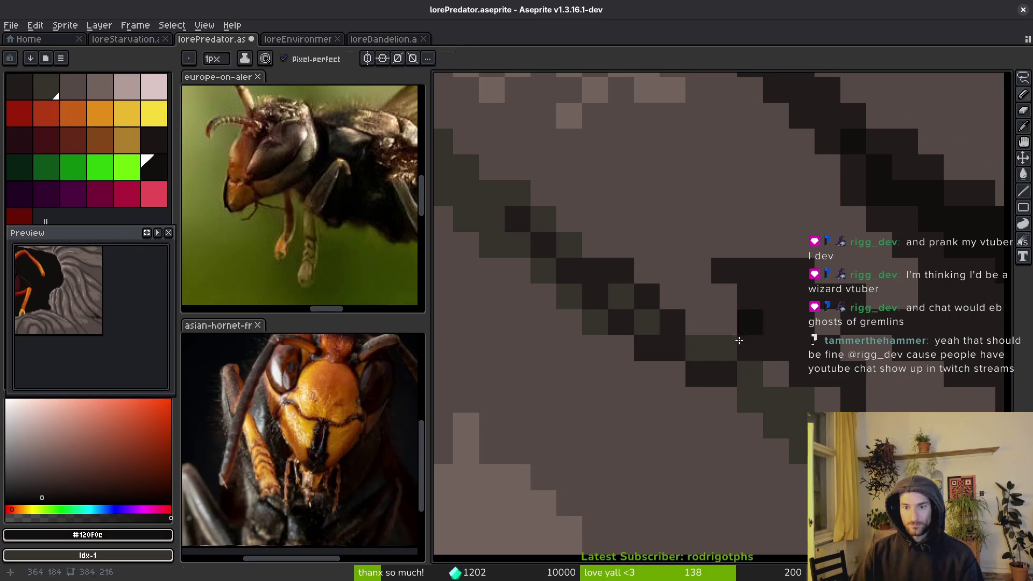
pyautogui.press('g')
pyautogui.click(767, 410)
pyautogui.scroll(-2, 767, 411)
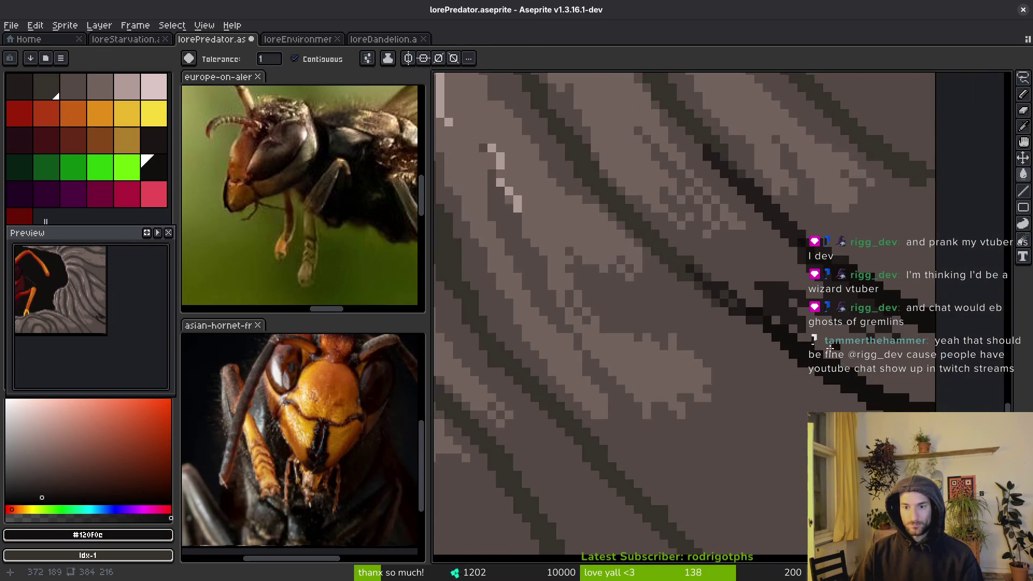
pyautogui.press('i')
pyautogui.click(744, 252)
pyautogui.press('g')
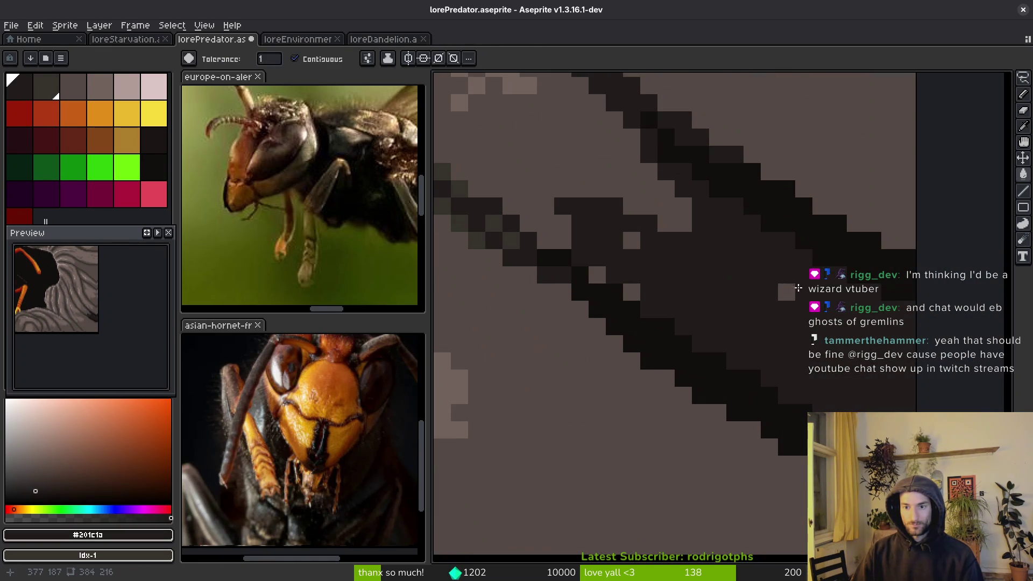
pyautogui.press('b')
pyautogui.moveTo(648, 189)
pyautogui.mouseDown()
pyautogui.moveTo(701, 254)
pyautogui.moveTo(596, 240)
pyautogui.moveTo(644, 226)
pyautogui.moveTo(624, 223)
pyautogui.moveTo(731, 248)
pyautogui.mouseUp()
pyautogui.moveTo(716, 293)
pyautogui.mouseDown()
pyautogui.moveTo(791, 339)
pyautogui.moveTo(797, 398)
pyautogui.moveTo(751, 298)
pyautogui.moveTo(560, 293)
pyautogui.moveTo(715, 281)
pyautogui.moveTo(774, 322)
pyautogui.moveTo(745, 366)
pyautogui.moveTo(670, 346)
pyautogui.moveTo(635, 362)
pyautogui.mouseUp()
# - Move to another texture area and eyedrop the dark grey #36312c
pyautogui.scroll(-2, 672, 403)
pyautogui.moveTo(672, 402); pyautogui.dragTo(723, 448)
pyautogui.press('alt')
pyautogui.keyDown('alt'); pyautogui.click(723, 448); pyautogui.keyUp('alt')
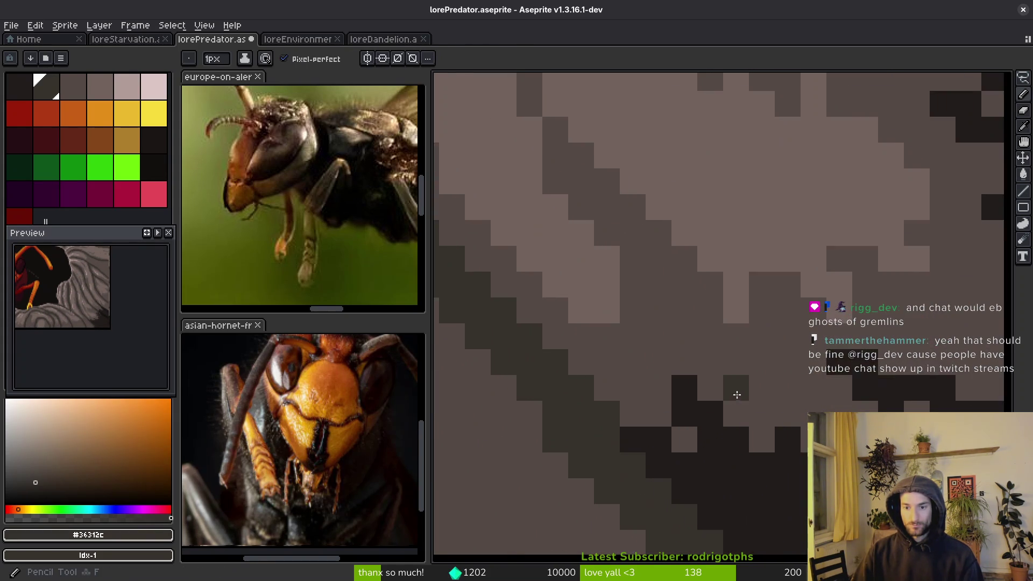
pyautogui.scroll(1, 751, 431)
pyautogui.scroll(-2, 716, 387)
pyautogui.scroll(2, 695, 347)
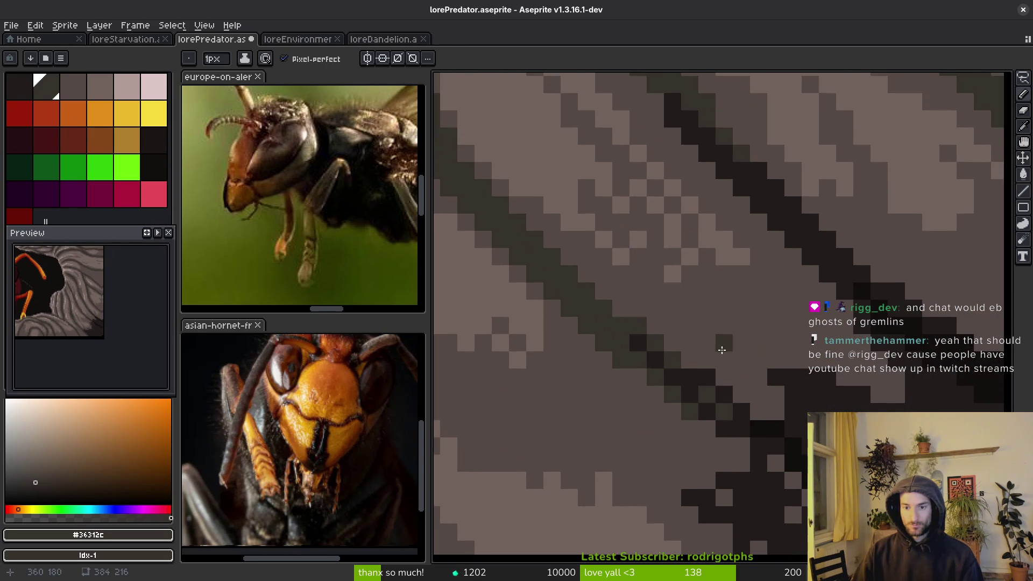
pyautogui.scroll(3, 721, 339)
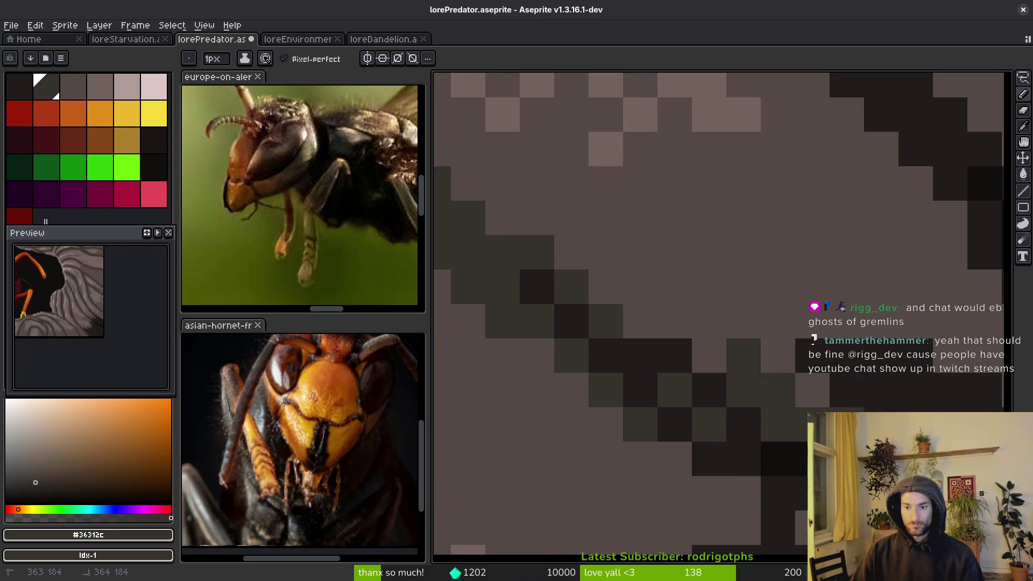
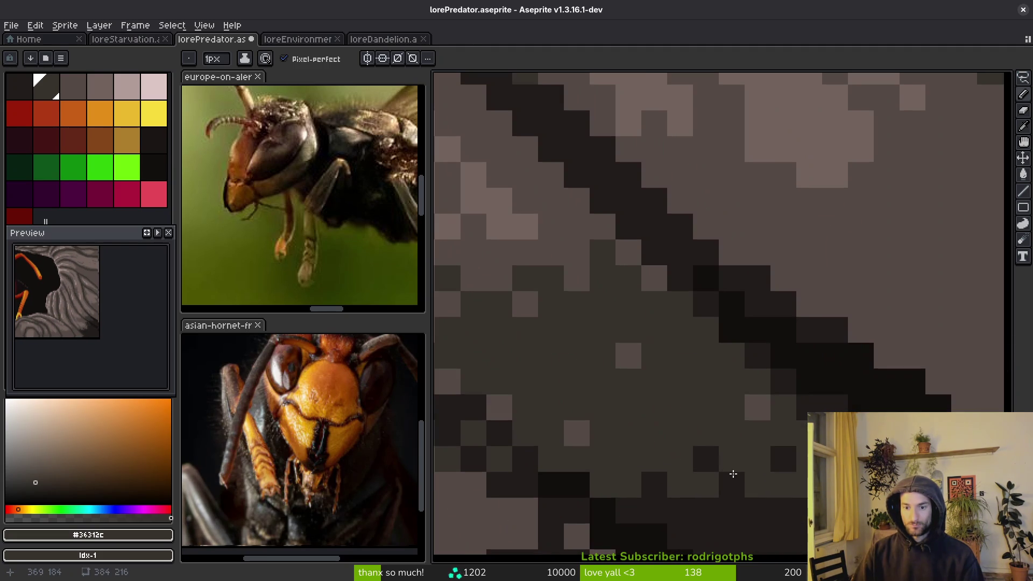
pyautogui.scroll(-10, 803, 523)
# - Shade the rock pixels along the crack in dark olive
pyautogui.scroll(5, 802, 517)
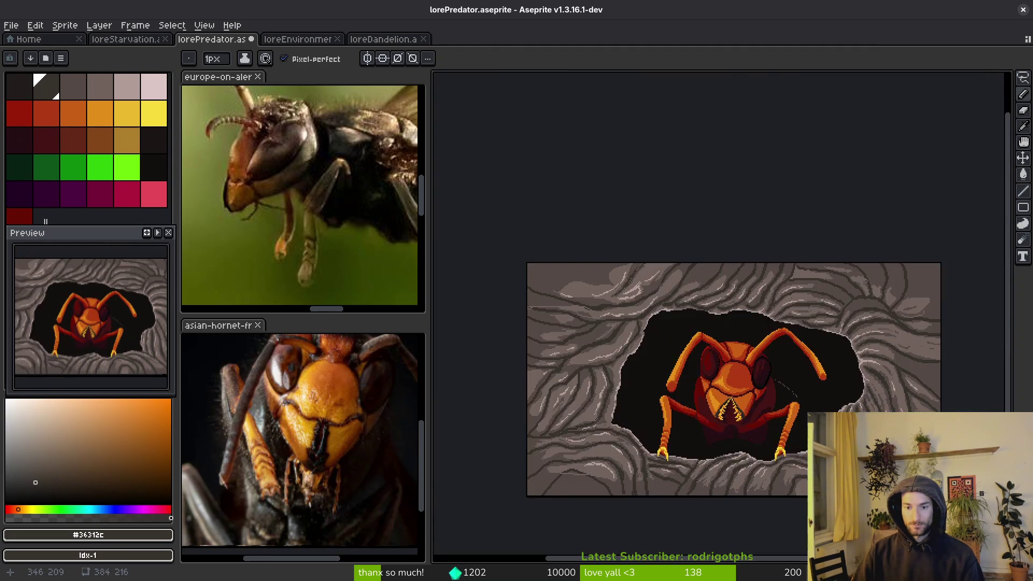
pyautogui.scroll(6, 800, 394)
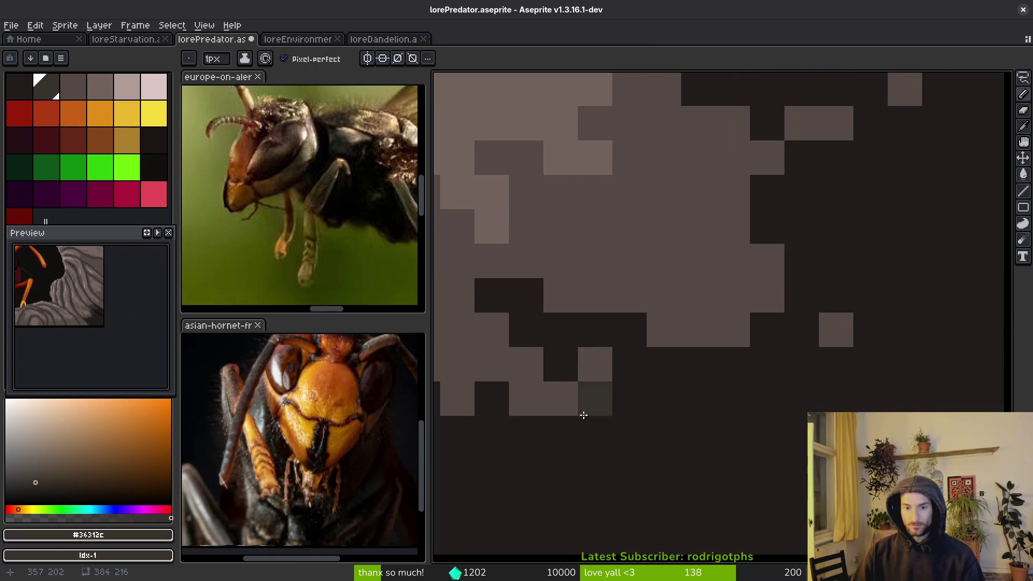
pyautogui.scroll(-1, 764, 432)
pyautogui.scroll(1, 685, 431)
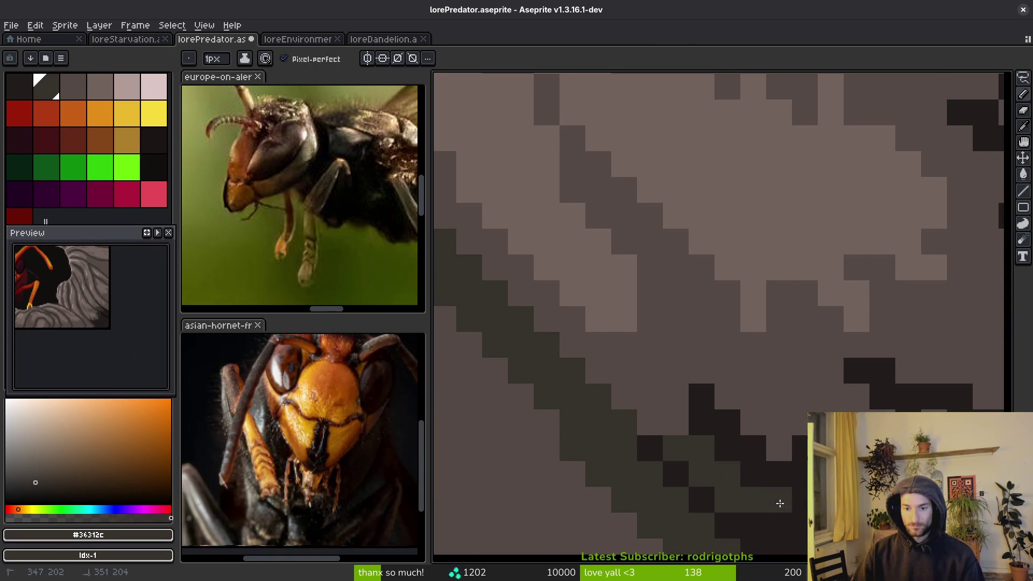
pyautogui.scroll(-1, 613, 427)
pyautogui.scroll(1, 613, 426)
pyautogui.scroll(-1, 538, 404)
pyautogui.scroll(1, 501, 391)
pyautogui.moveTo(533, 408)
pyautogui.mouseDown()
pyautogui.moveTo(577, 422)
pyautogui.moveTo(576, 277)
pyautogui.moveTo(722, 341)
pyautogui.moveTo(740, 312)
pyautogui.mouseUp()
pyautogui.scroll(-1, 741, 312)
pyautogui.moveTo(748, 430)
pyautogui.mouseDown()
pyautogui.moveTo(743, 415)
pyautogui.moveTo(803, 301)
pyautogui.moveTo(882, 355)
pyautogui.mouseUp()
# - Continue the dark olive shading along the crack's edge and at its end
pyautogui.scroll(1, 726, 400)
pyautogui.moveTo(727, 400)
pyautogui.mouseDown()
pyautogui.moveTo(687, 406)
pyautogui.moveTo(646, 284)
pyautogui.mouseUp()
pyautogui.scroll(-1, 646, 284)
pyautogui.scroll(1, 727, 376)
pyautogui.moveTo(764, 377)
pyautogui.mouseDown()
pyautogui.moveTo(807, 350)
pyautogui.moveTo(727, 237)
pyautogui.moveTo(804, 208)
pyautogui.moveTo(915, 258)
pyautogui.mouseUp()
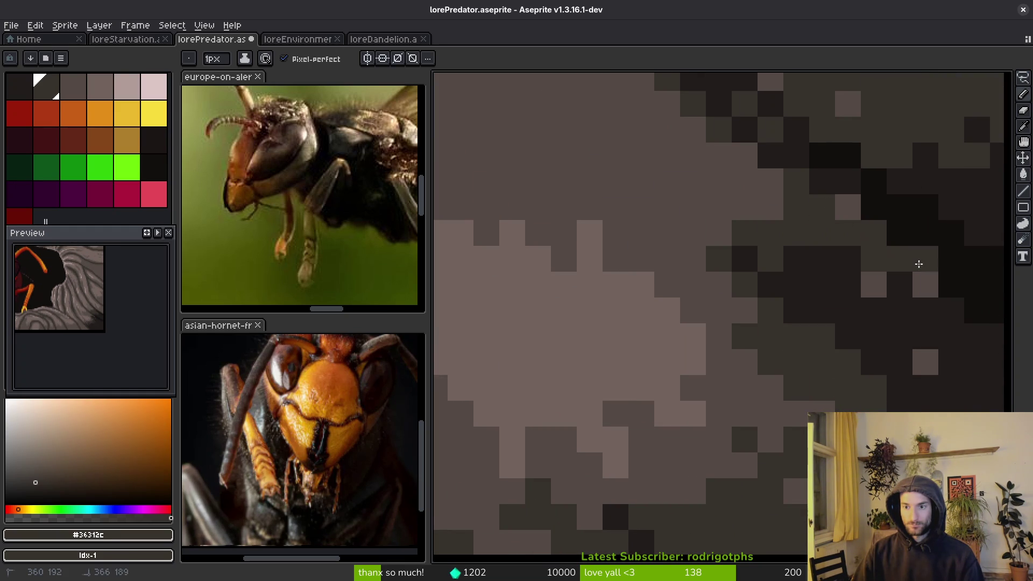
pyautogui.scroll(-1, 839, 212)
pyautogui.scroll(1, 627, 224)
pyautogui.moveTo(628, 224)
pyautogui.mouseDown()
pyautogui.moveTo(699, 200)
pyautogui.moveTo(622, 194)
pyautogui.moveTo(787, 343)
pyautogui.moveTo(570, 163)
pyautogui.mouseUp()
pyautogui.moveTo(613, 208)
pyautogui.mouseDown()
pyautogui.moveTo(686, 323)
pyautogui.moveTo(669, 341)
pyautogui.mouseUp()
# - Draw a near-black #120f0c diagonal crack line through the shading and save
pyautogui.scroll(-7, 774, 414)
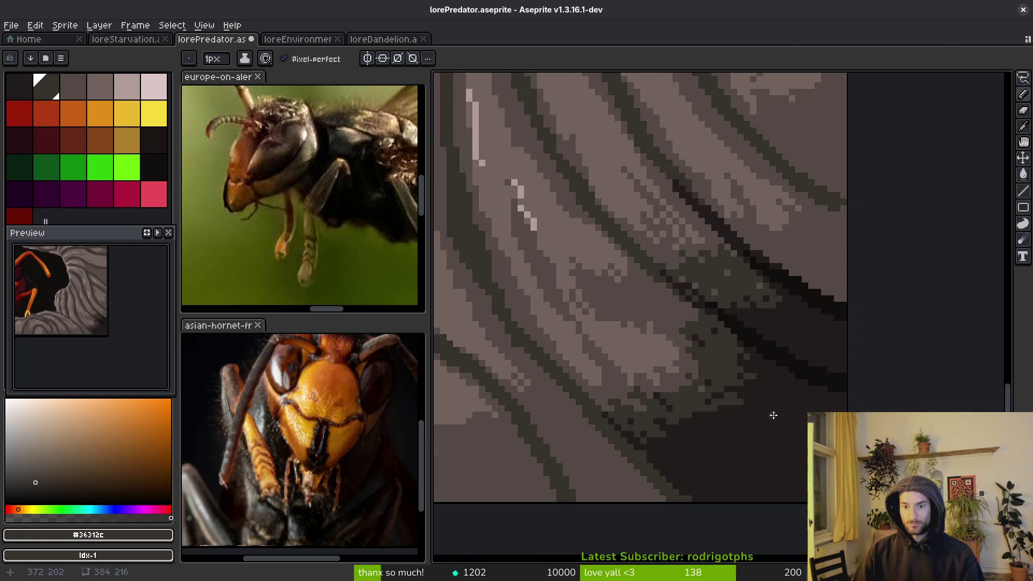
pyautogui.scroll(2, 763, 442)
pyautogui.scroll(-2, 763, 442)
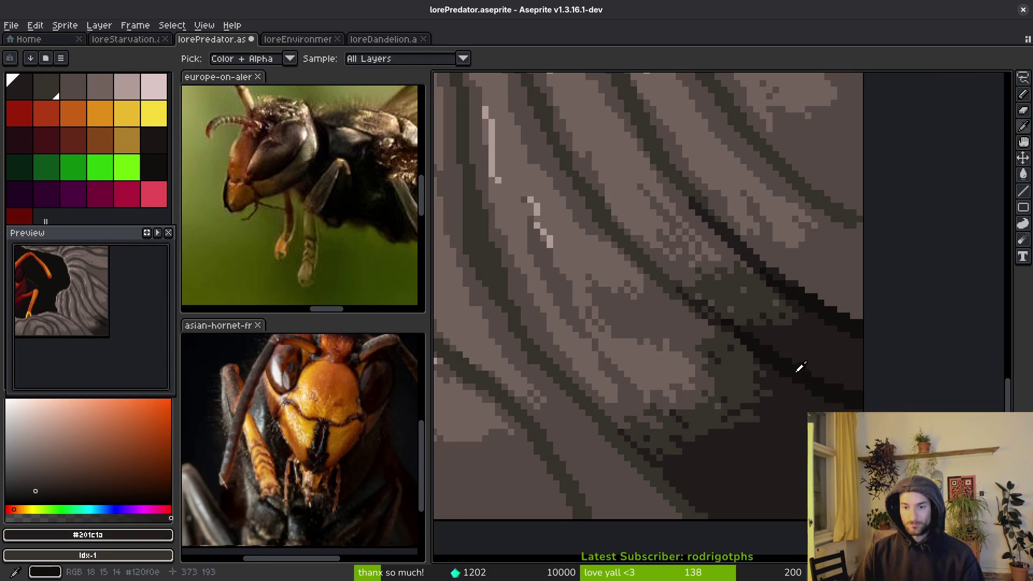
pyautogui.keyDown('alt'); pyautogui.click(763, 403); pyautogui.keyUp('alt')
pyautogui.scroll(5, 763, 404)
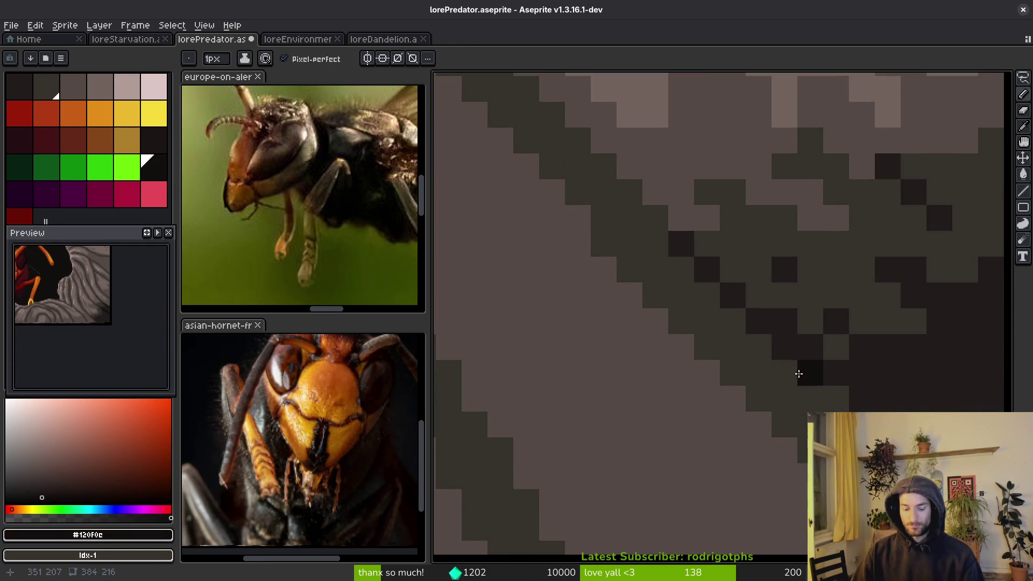
pyautogui.moveTo(707, 295)
pyautogui.mouseDown()
pyautogui.moveTo(613, 187)
pyautogui.moveTo(664, 235)
pyautogui.moveTo(640, 263)
pyautogui.moveTo(729, 357)
pyautogui.moveTo(696, 322)
pyautogui.mouseUp()
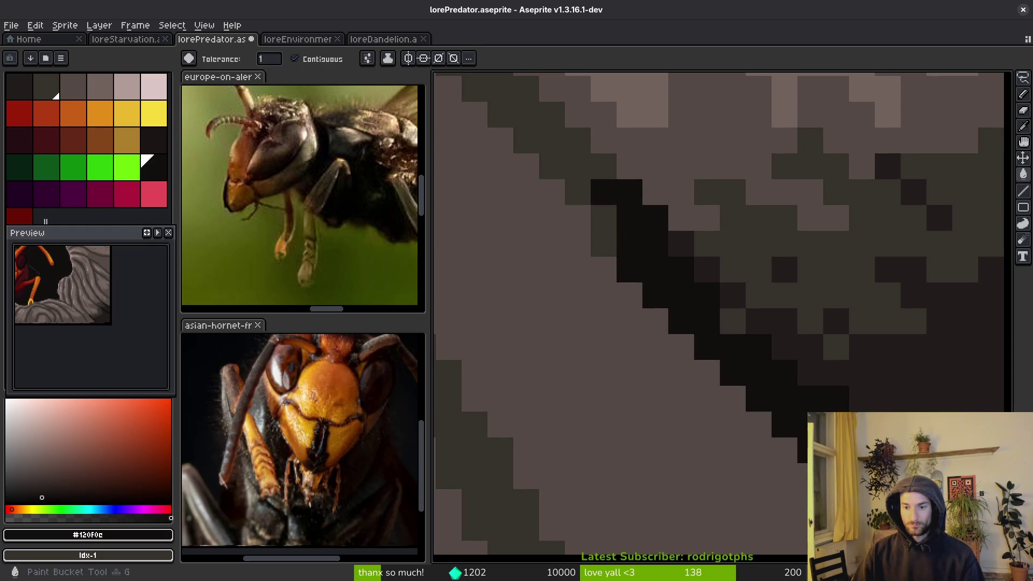
pyautogui.scroll(-8, 775, 351)
pyautogui.hotkey('ctrl', 's')
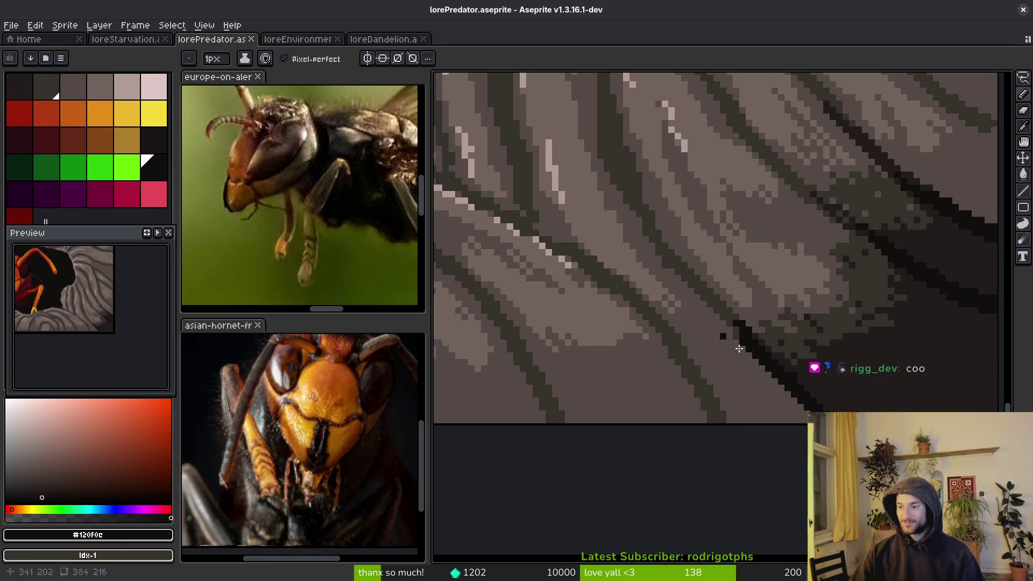
# - Sample dark #201c1a and extend the diagonal crack up-left with dark pixels
pyautogui.scroll(5, 795, 328)
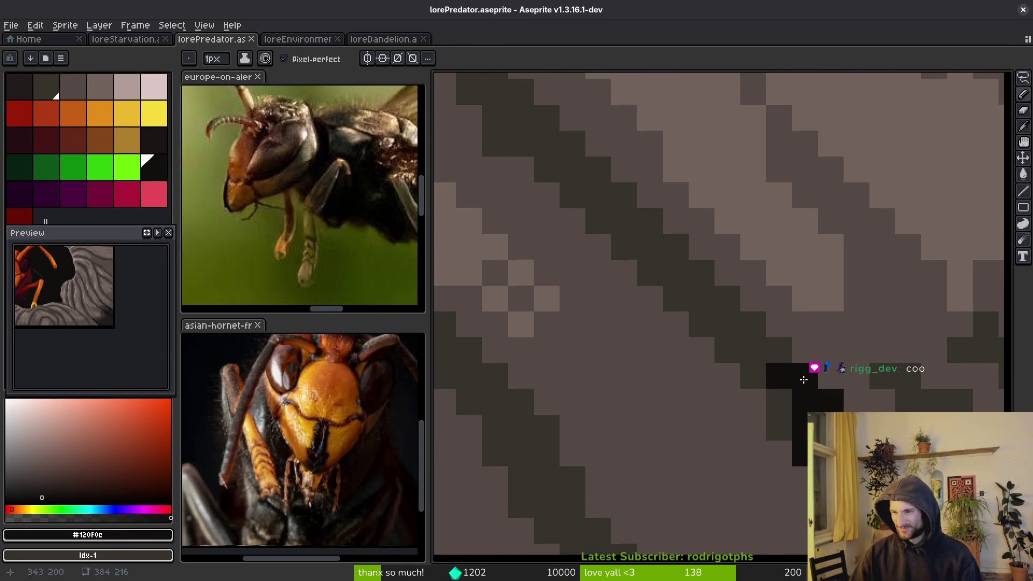
pyautogui.keyDown('shift'); pyautogui.click(777, 373); pyautogui.keyUp('shift')
pyautogui.keyDown('alt'); pyautogui.click(778, 400); pyautogui.keyUp('alt')
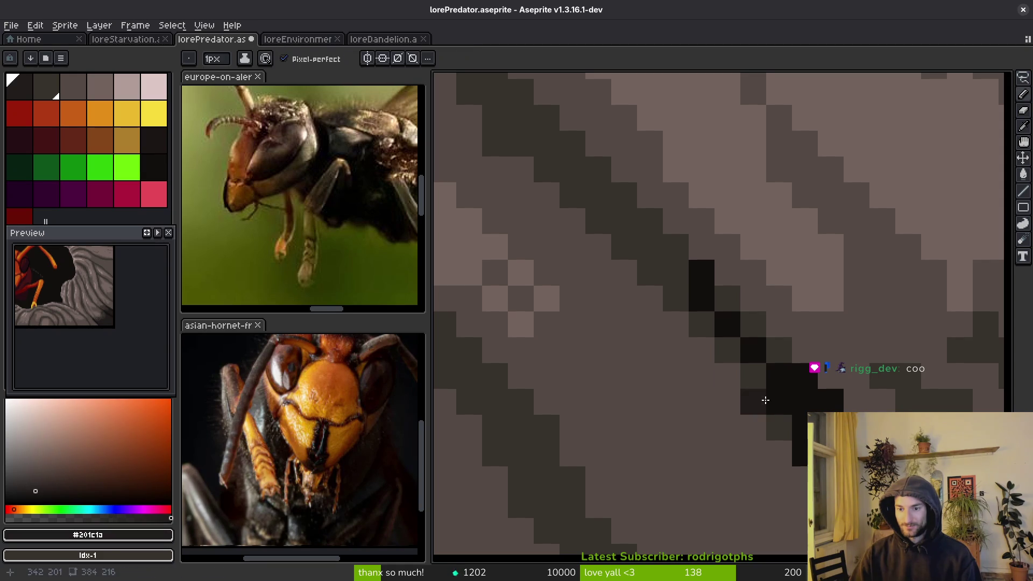
pyautogui.moveTo(755, 376); pyautogui.dragTo(694, 311)
pyautogui.click(768, 346)
pyautogui.moveTo(753, 324); pyautogui.dragTo(727, 299)
pyautogui.moveTo(675, 273)
pyautogui.mouseDown()
pyautogui.moveTo(654, 269)
pyautogui.moveTo(692, 274)
pyautogui.mouseUp()
pyautogui.click(676, 298)
pyautogui.moveTo(650, 248)
pyautogui.mouseDown()
pyautogui.moveTo(617, 227)
pyautogui.moveTo(585, 183)
pyautogui.moveTo(613, 196)
pyautogui.moveTo(597, 177)
pyautogui.mouseUp()
# - Undo two stray pixels, add more #201c1a pixels diagonally along the crack, and save
pyautogui.hotkey('ctrl', 'z')
pyautogui.hotkey('ctrl', 'z')
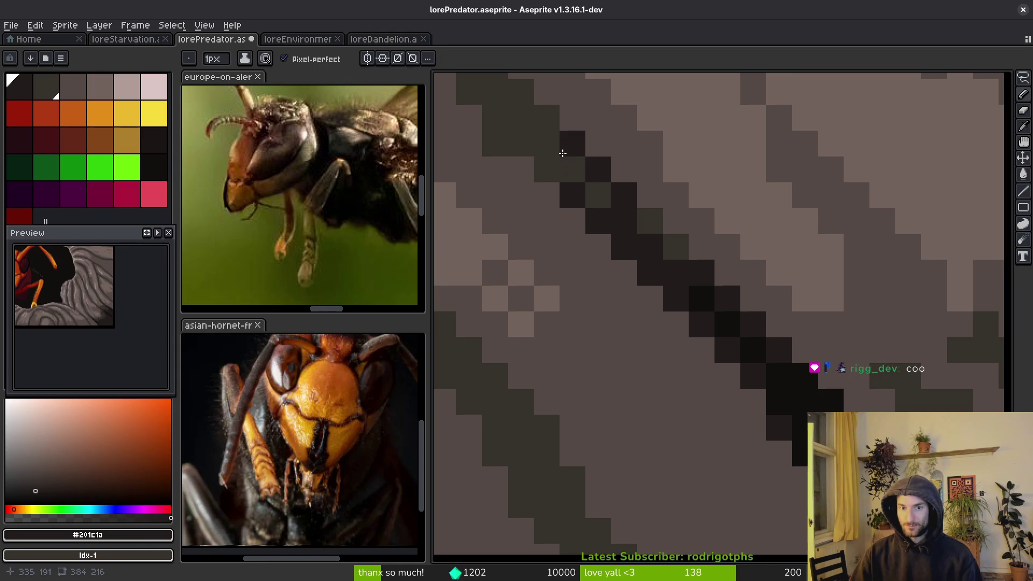
pyautogui.click(571, 166)
pyautogui.scroll(-5, 635, 325)
pyautogui.scroll(5, 734, 255)
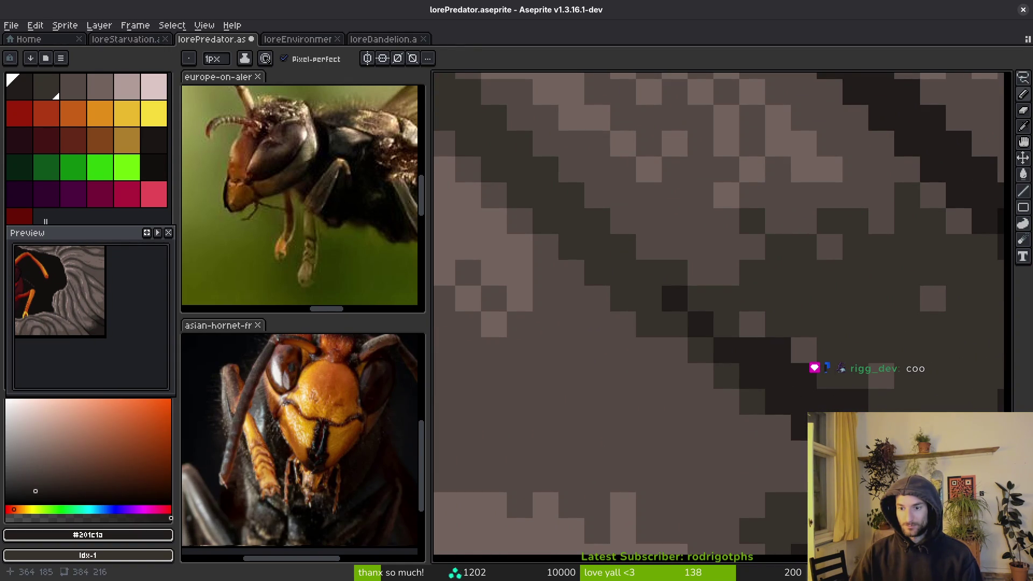
pyautogui.keyDown('alt'); pyautogui.click(852, 437); pyautogui.keyUp('alt')
pyautogui.keyDown('alt'); pyautogui.click(713, 337); pyautogui.keyUp('alt')
pyautogui.moveTo(712, 337)
pyautogui.mouseDown()
pyautogui.moveTo(728, 325)
pyautogui.moveTo(652, 269)
pyautogui.moveTo(681, 317)
pyautogui.moveTo(613, 274)
pyautogui.moveTo(674, 322)
pyautogui.mouseUp()
pyautogui.hotkey('ctrl', 's')
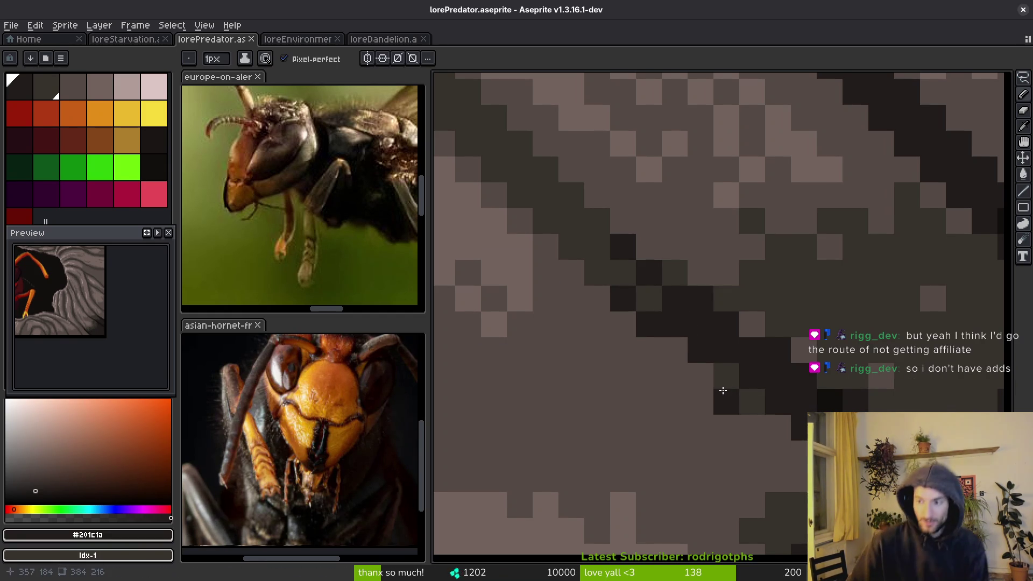
# - Touch up two pixels at the crack's end and save again
pyautogui.rightClick(715, 382)
pyautogui.hscroll(3, 715, 382)
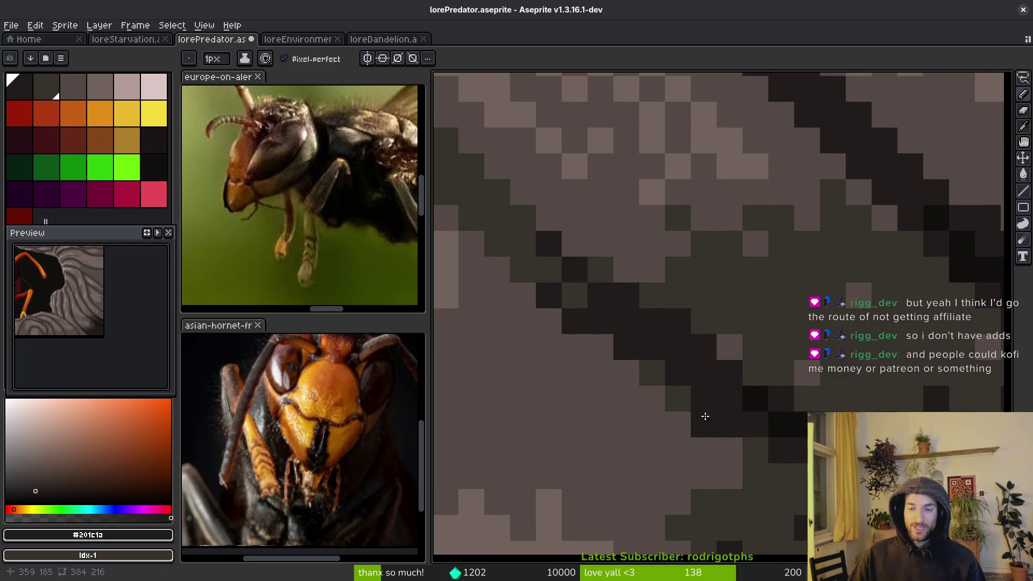
pyautogui.hotkey('ctrl', 's')
pyautogui.scroll(-2, 751, 420)
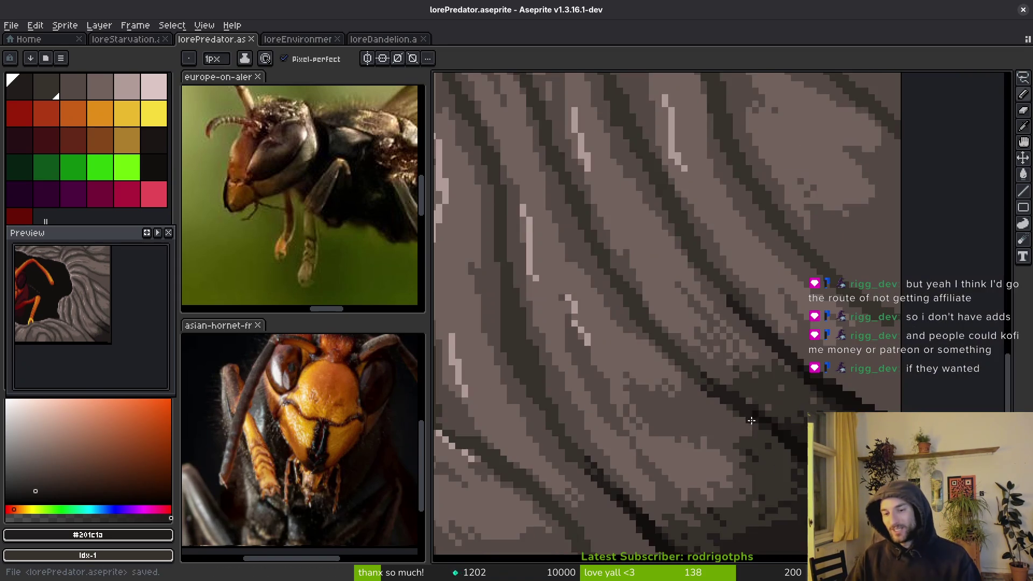
# - Draw dark pixels along the diagonal crack, extending it down-right and thickening it
pyautogui.scroll(2, 775, 418)
pyautogui.scroll(-2, 782, 392)
pyautogui.scroll(2, 780, 396)
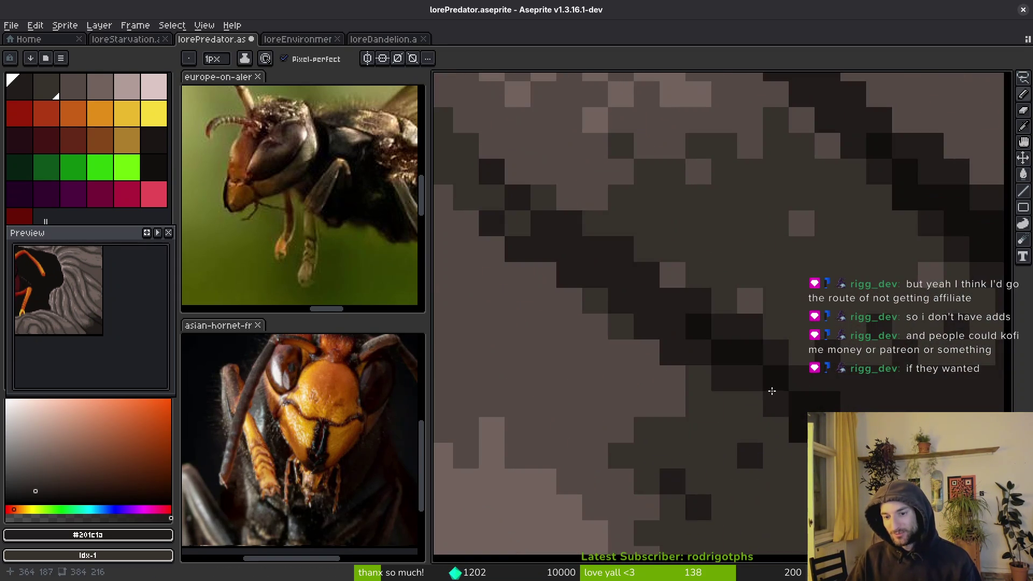
pyautogui.click(776, 404)
pyautogui.scroll(-2, 776, 403)
pyautogui.scroll(1, 859, 381)
pyautogui.scroll(-1, 860, 381)
pyautogui.scroll(2, 859, 382)
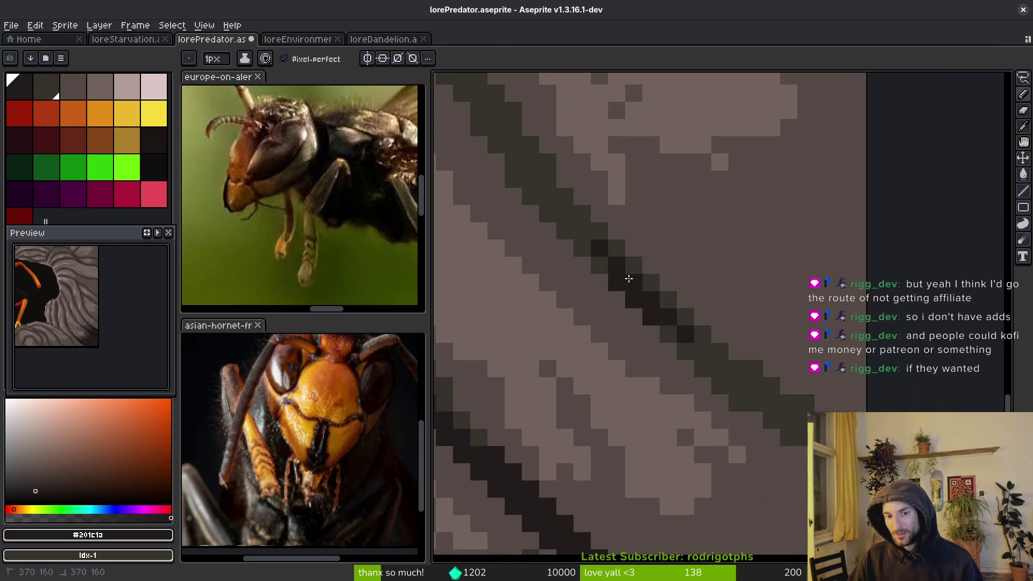
pyautogui.moveTo(640, 279); pyautogui.dragTo(699, 333)
pyautogui.click(715, 341)
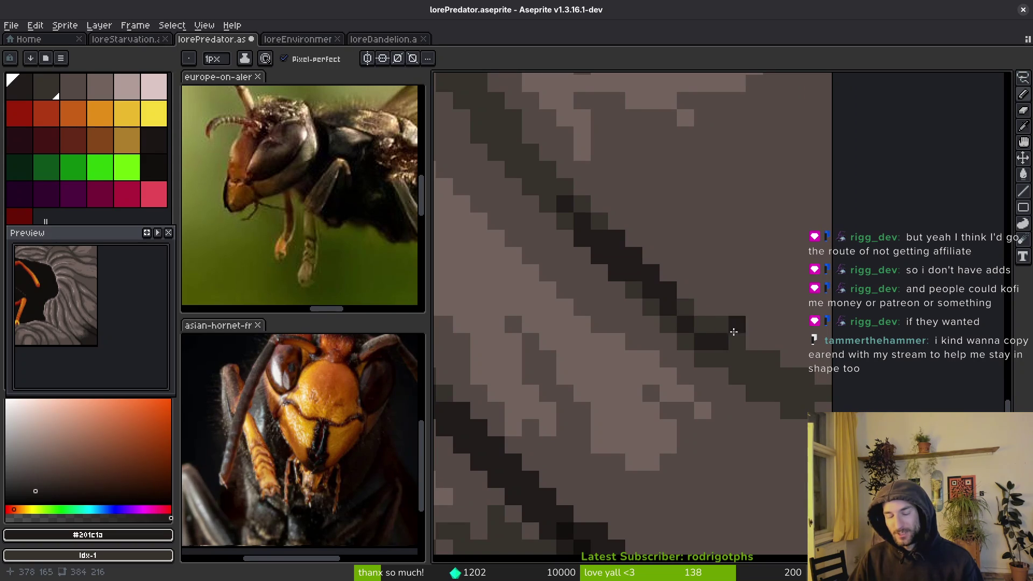
pyautogui.moveTo(700, 316)
pyautogui.mouseDown()
pyautogui.moveTo(712, 341)
pyautogui.moveTo(685, 340)
pyautogui.moveTo(797, 401)
pyautogui.mouseUp()
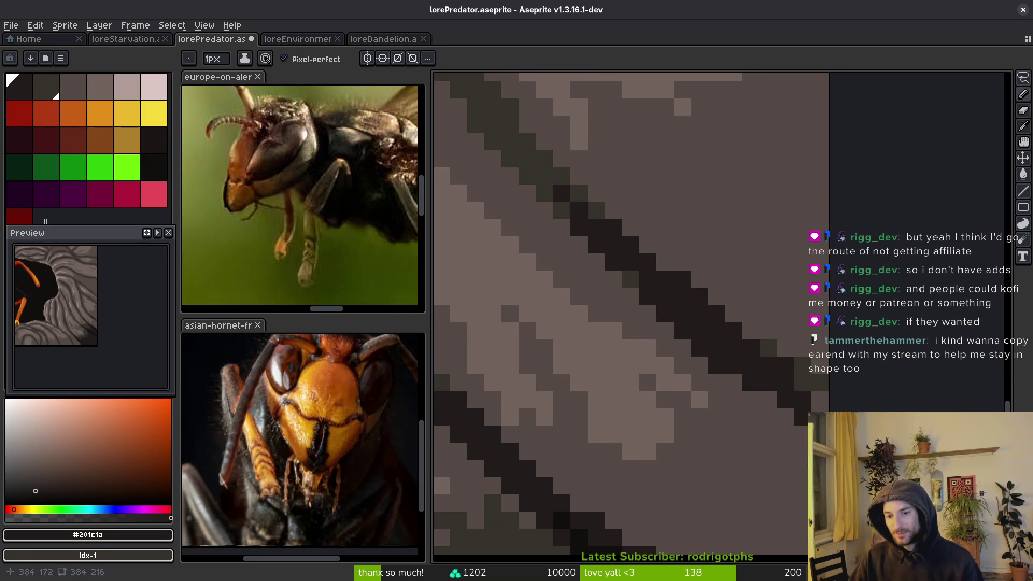
# - Give the crack a near-black #120f0c core running up-left and down-right
pyautogui.keyDown('alt'); pyautogui.click(761, 457); pyautogui.keyUp('alt')
pyautogui.click(769, 351)
pyautogui.moveTo(766, 340)
pyautogui.mouseDown()
pyautogui.moveTo(715, 312)
pyautogui.moveTo(727, 317)
pyautogui.mouseUp()
pyautogui.moveTo(764, 347); pyautogui.dragTo(857, 401)
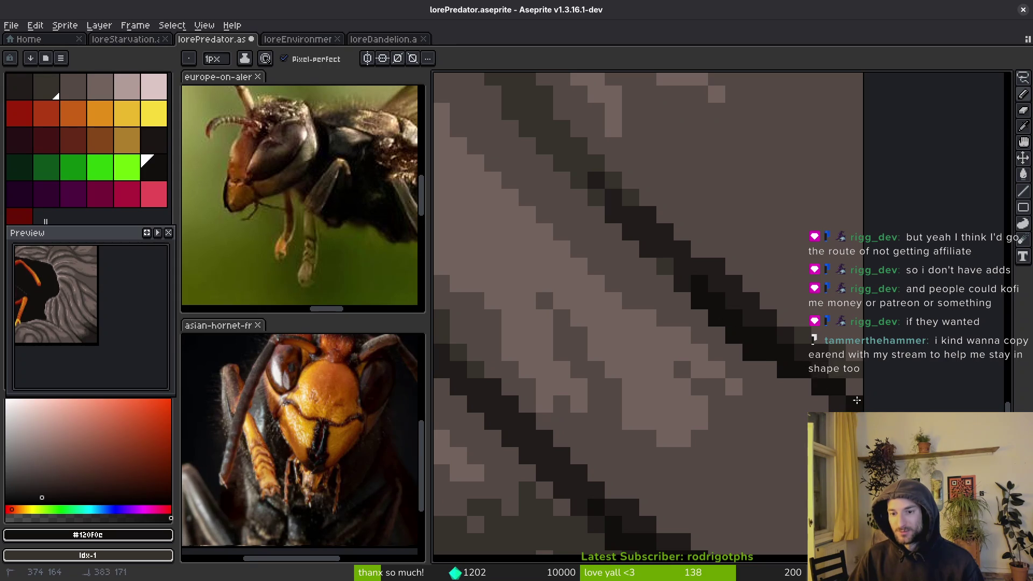
pyautogui.moveTo(828, 355); pyautogui.dragTo(699, 272)
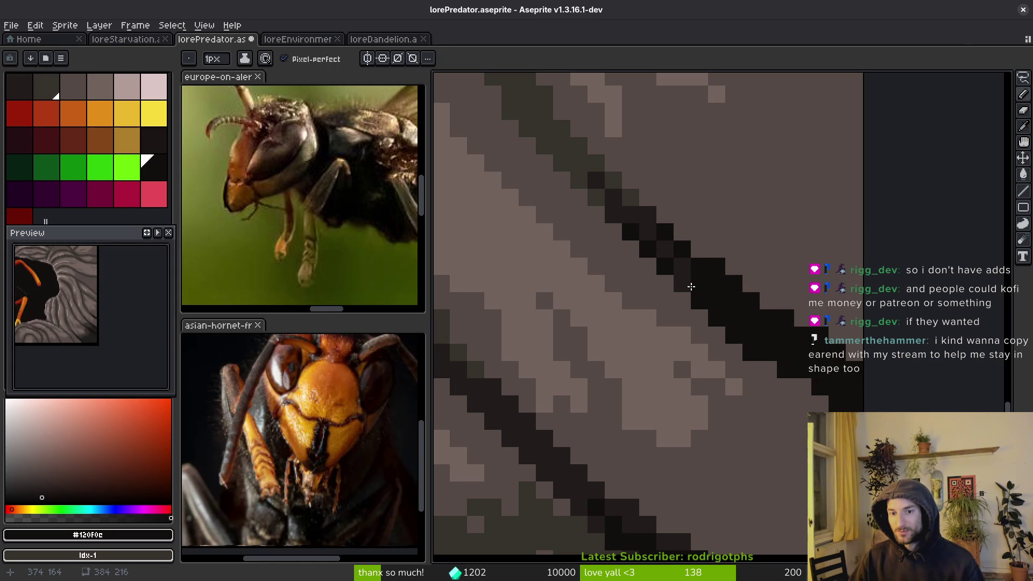
# - Add softer #201c1a pixels along the crack's edge and save
pyautogui.keyDown('alt'); pyautogui.click(677, 283); pyautogui.keyUp('alt')
pyautogui.click(721, 290)
pyautogui.click(736, 307)
pyautogui.click(755, 339)
pyautogui.hotkey('ctrl', 's')
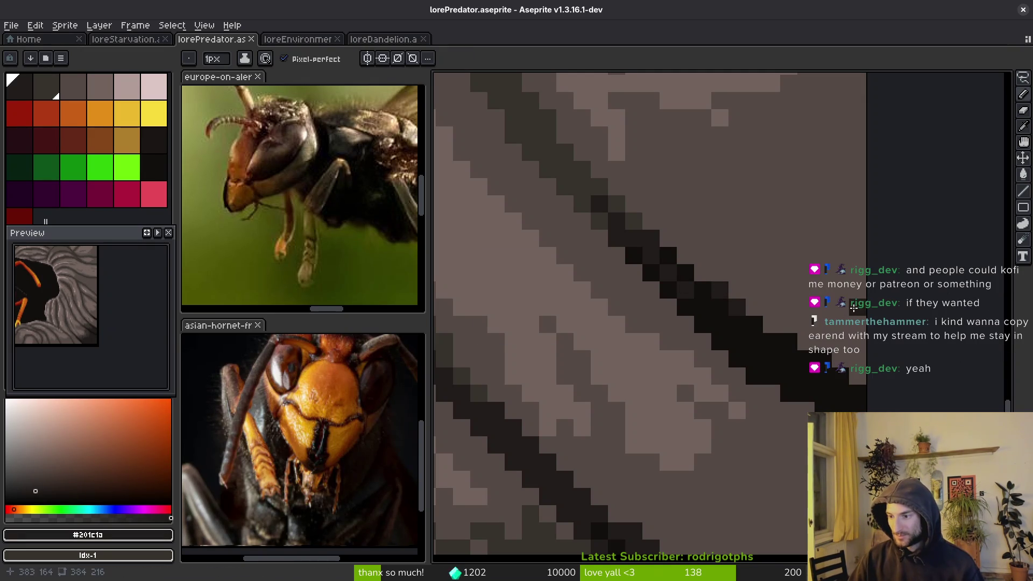
# - Paint a dark #201c1a stroke along the lower crack with a grey #36312c stroke beside it
pyautogui.click(855, 444)
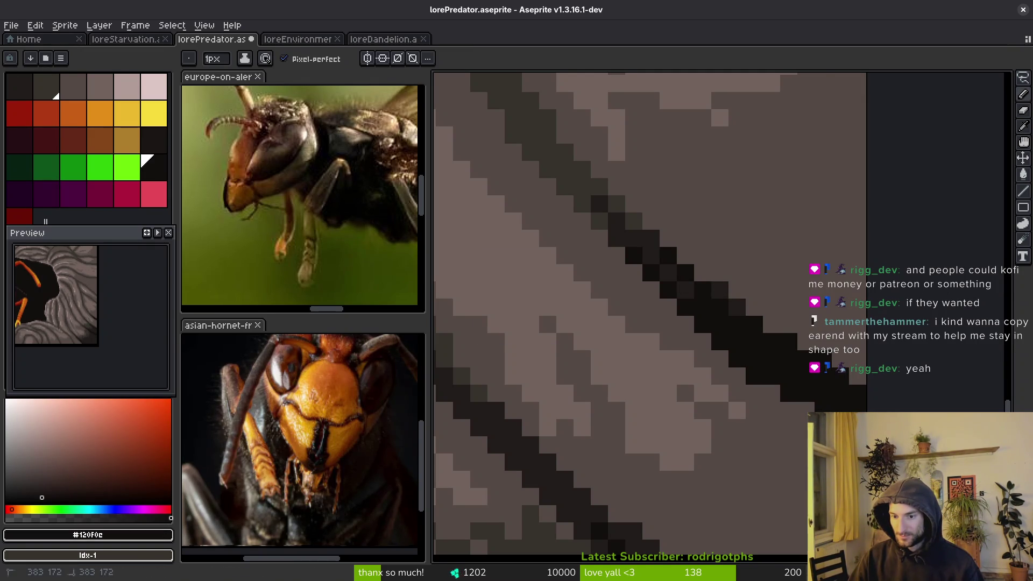
pyautogui.scroll(-3, 721, 425)
pyautogui.scroll(2, 721, 425)
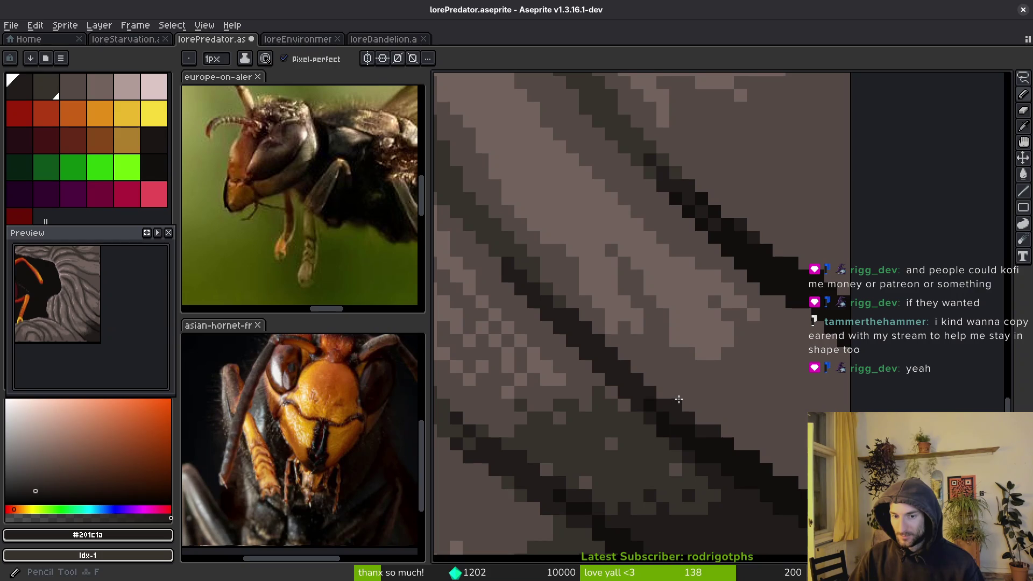
pyautogui.keyDown('alt'); pyautogui.click(721, 435); pyautogui.keyUp('alt')
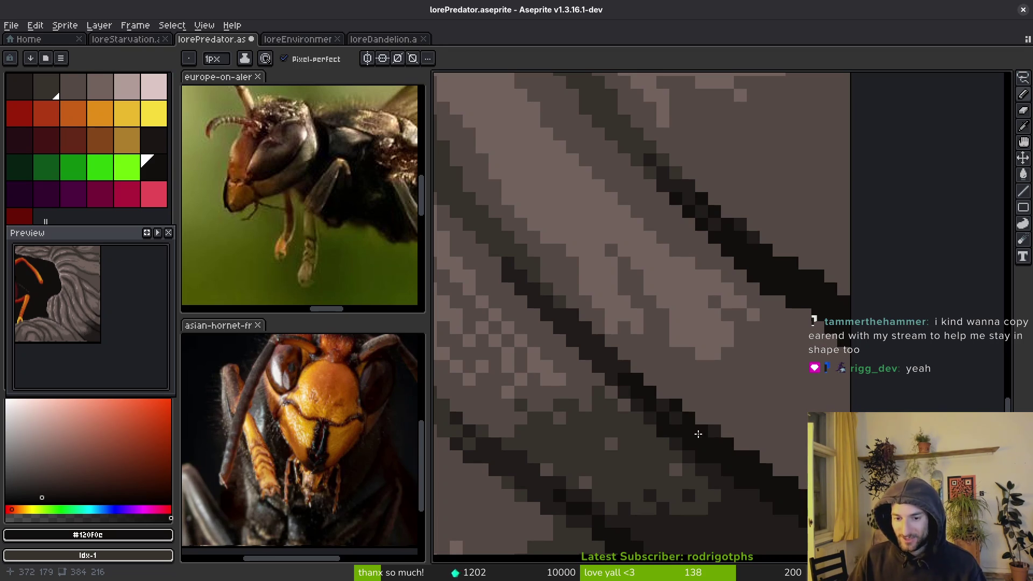
pyautogui.keyDown('alt'); pyautogui.click(719, 476); pyautogui.keyUp('alt')
pyautogui.moveTo(675, 392)
pyautogui.mouseDown()
pyautogui.moveTo(662, 387)
pyautogui.moveTo(645, 344)
pyautogui.moveTo(687, 360)
pyautogui.moveTo(729, 410)
pyautogui.mouseUp()
pyautogui.keyDown('alt'); pyautogui.click(653, 406); pyautogui.keyUp('alt')
pyautogui.moveTo(653, 405)
pyautogui.mouseDown()
pyautogui.moveTo(694, 407)
pyautogui.moveTo(656, 358)
pyautogui.moveTo(651, 369)
pyautogui.moveTo(673, 357)
pyautogui.moveTo(639, 307)
pyautogui.moveTo(694, 317)
pyautogui.moveTo(743, 439)
pyautogui.mouseUp()
pyautogui.keyDown('alt'); pyautogui.click(694, 317); pyautogui.keyUp('alt')
# - Lasso a patch of rock beside the crack and clear it to transparent
pyautogui.press('q')
pyautogui.moveTo(694, 317)
pyautogui.mouseDown()
pyautogui.moveTo(627, 385)
pyautogui.moveTo(743, 447)
pyautogui.moveTo(804, 414)
pyautogui.moveTo(805, 427)
pyautogui.mouseUp()
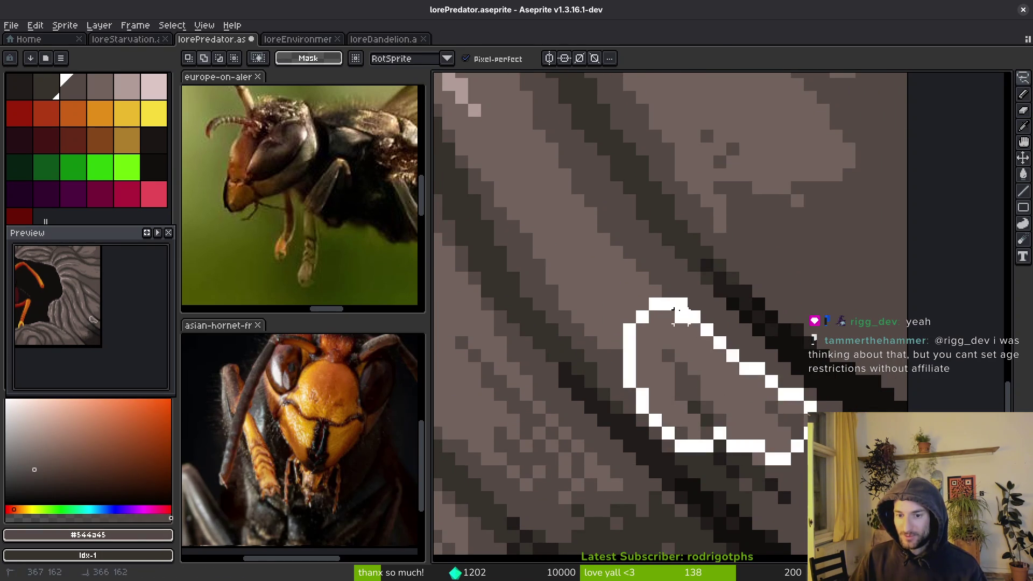
pyautogui.press('Delete')
pyautogui.hotkey('ctrl', 'd')
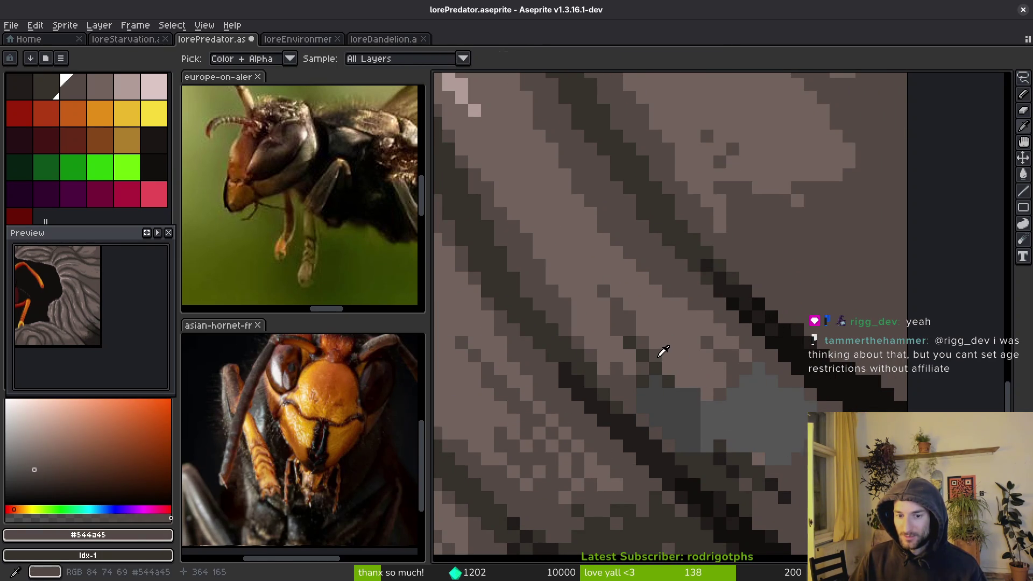
# - Repaint the cleared patch and dark band with pencil pixels, using grey #36312c
pyautogui.press('g')
pyautogui.press('b')
pyautogui.moveTo(647, 359)
pyautogui.mouseDown()
pyautogui.moveTo(703, 409)
pyautogui.moveTo(668, 385)
pyautogui.mouseUp()
pyautogui.moveTo(744, 379); pyautogui.dragTo(759, 368)
pyautogui.keyDown('alt'); pyautogui.click(710, 463); pyautogui.keyUp('alt')
pyautogui.moveTo(701, 447)
pyautogui.mouseDown()
pyautogui.moveTo(652, 426)
pyautogui.moveTo(667, 437)
pyautogui.moveTo(759, 425)
pyautogui.moveTo(779, 386)
pyautogui.moveTo(775, 366)
pyautogui.moveTo(799, 398)
pyautogui.moveTo(783, 471)
pyautogui.moveTo(747, 410)
pyautogui.moveTo(770, 414)
pyautogui.moveTo(729, 428)
pyautogui.moveTo(788, 393)
pyautogui.moveTo(815, 409)
pyautogui.moveTo(776, 433)
pyautogui.moveTo(776, 409)
pyautogui.mouseUp()
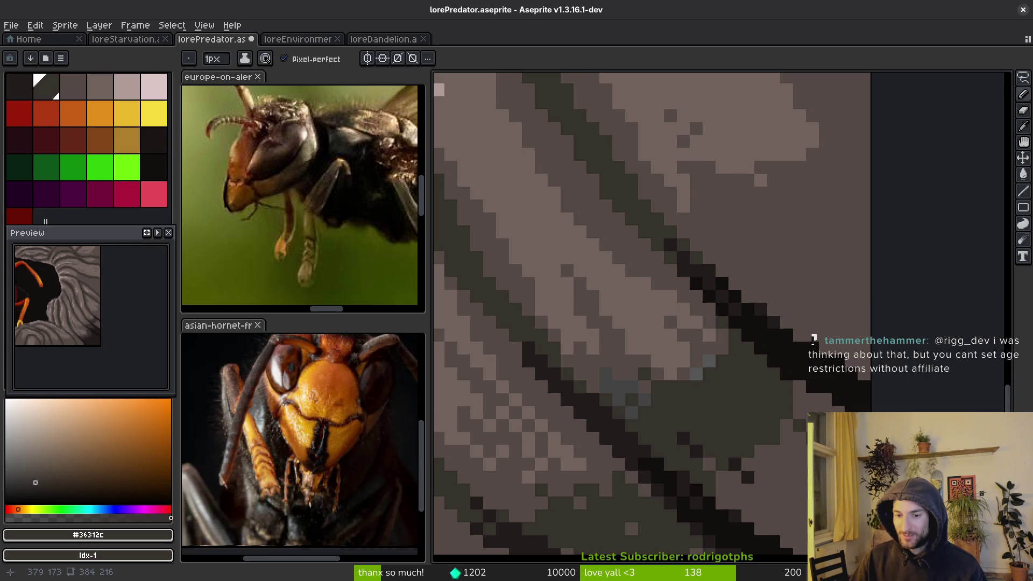
# - Paint dark #201c1a pixels along the crack edge
pyautogui.scroll(-1, 646, 314)
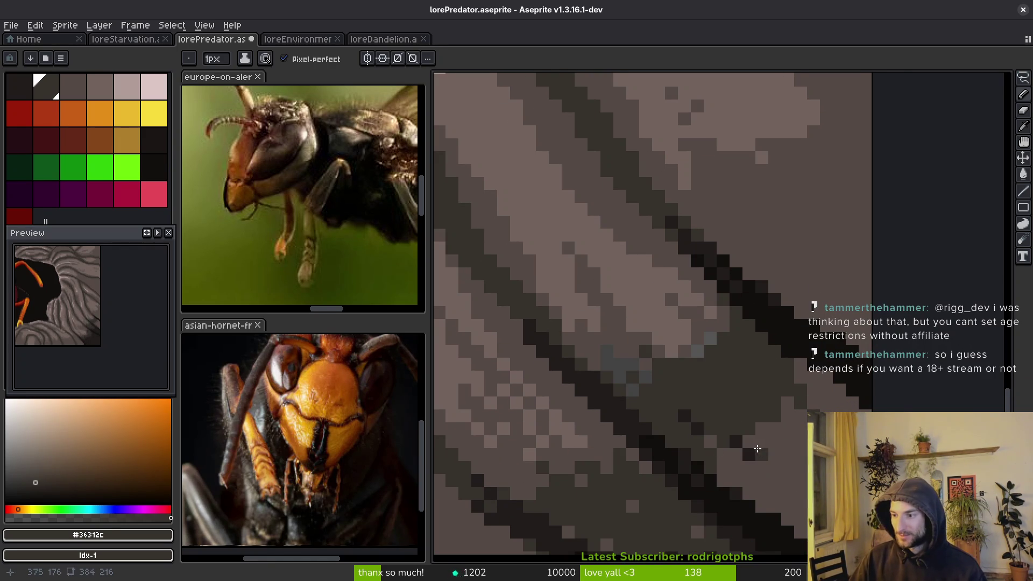
pyautogui.scroll(-3, 700, 388)
pyautogui.hscroll(-2, 699, 387)
pyautogui.scroll(1, 740, 371)
pyautogui.hscroll(1, 740, 377)
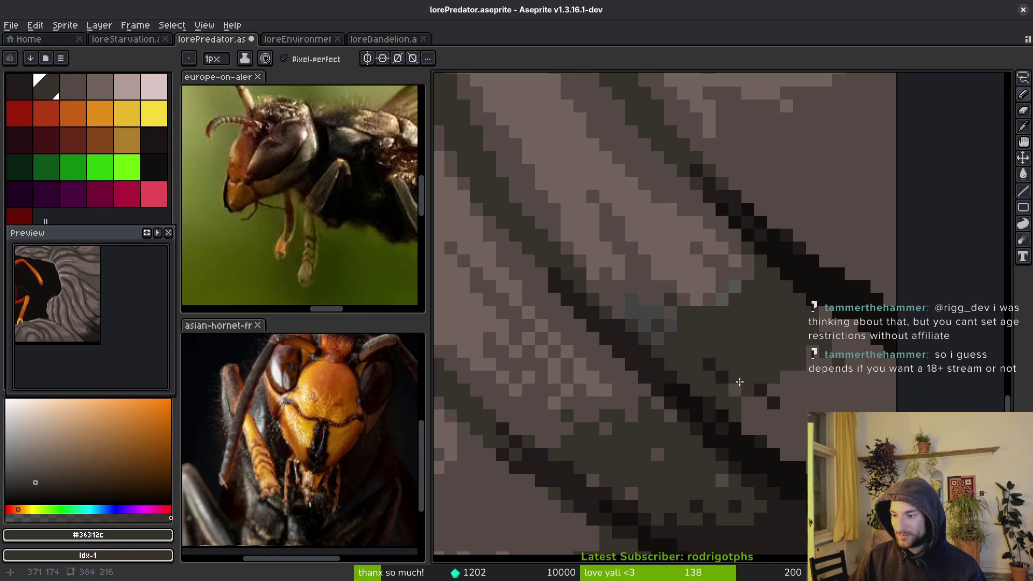
pyautogui.scroll(1, 721, 379)
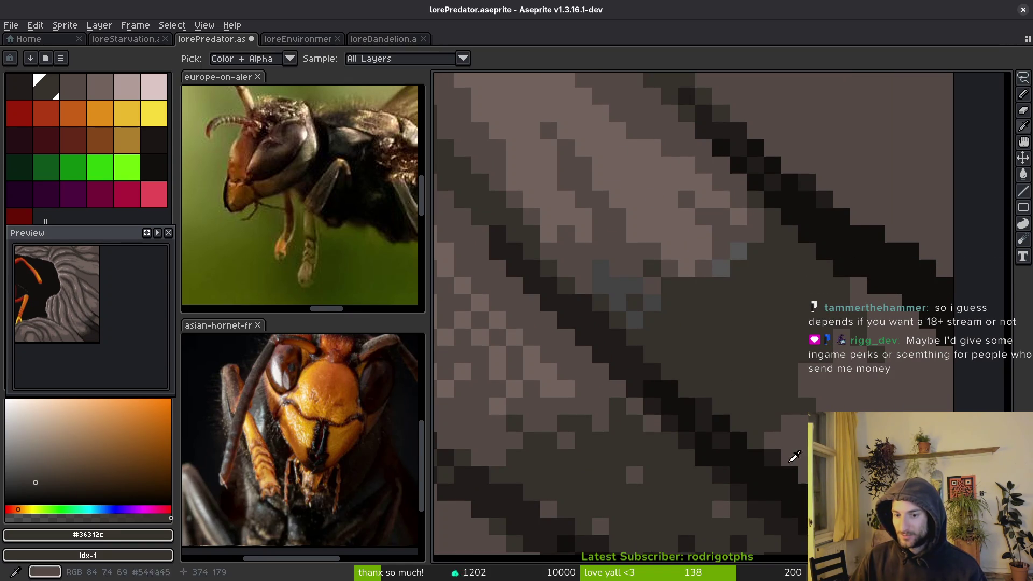
pyautogui.keyDown('alt'); pyautogui.click(782, 448); pyautogui.keyUp('alt')
pyautogui.hscroll(5, 728, 438)
pyautogui.moveTo(636, 350)
pyautogui.mouseDown()
pyautogui.moveTo(667, 334)
pyautogui.moveTo(664, 306)
pyautogui.moveTo(717, 215)
pyautogui.moveTo(770, 259)
pyautogui.mouseUp()
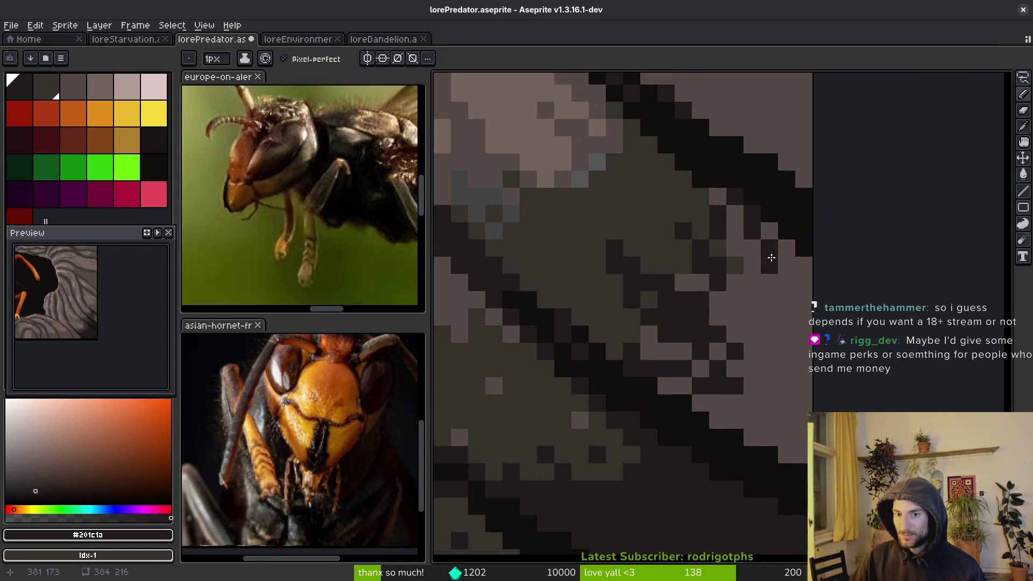
# - Darken the light pixels beside the crack with bucket fills and pencil strokes
pyautogui.press('g')
pyautogui.click(800, 343)
pyautogui.press('b')
pyautogui.moveTo(694, 351); pyautogui.dragTo(635, 342)
pyautogui.click(699, 368)
pyautogui.moveTo(683, 385); pyautogui.dragTo(685, 376)
pyautogui.scroll(1, 657, 363)
pyautogui.hscroll(-1, 657, 363)
pyautogui.moveTo(632, 351); pyautogui.dragTo(662, 351)
# - Add single #201c1a pixels to darken the lighter spots on the crack edge
pyautogui.keyDown('alt'); pyautogui.click(666, 348); pyautogui.keyUp('alt')
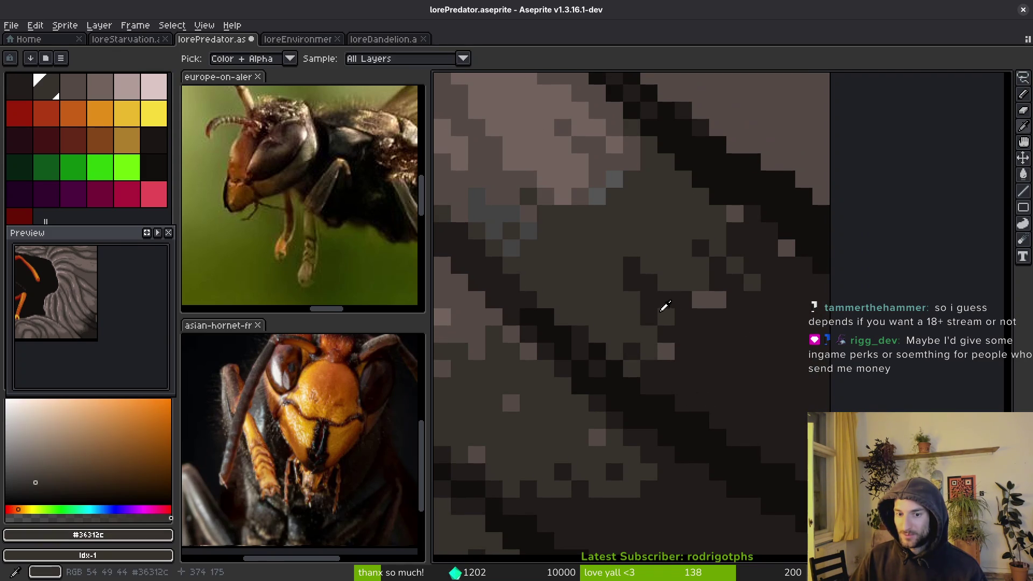
pyautogui.scroll(2, 666, 348)
pyautogui.hscroll(-2, 666, 348)
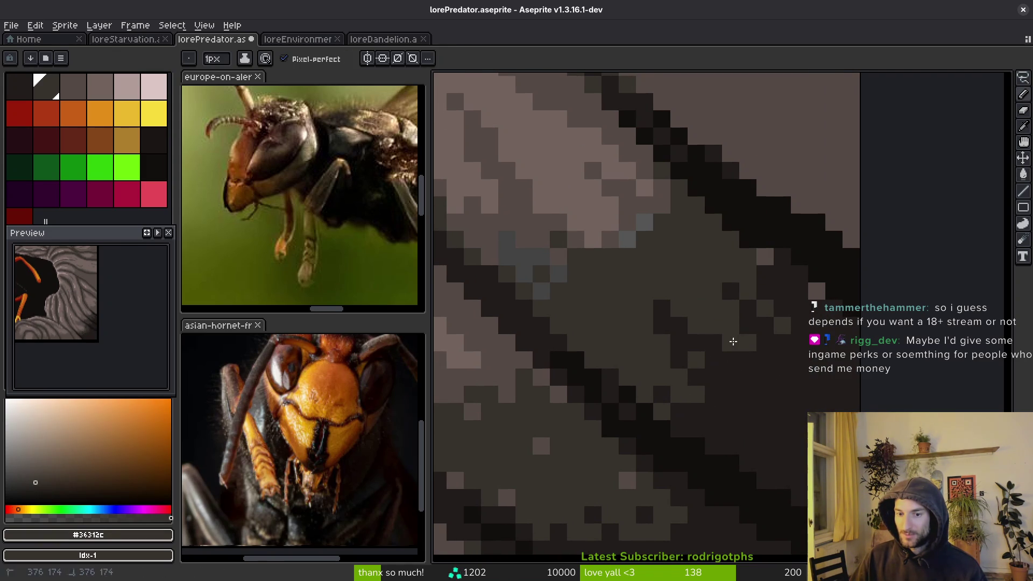
pyautogui.keyDown('alt'); pyautogui.click(757, 319); pyautogui.keyUp('alt')
pyautogui.click(713, 308)
pyautogui.click(695, 291)
pyautogui.click(747, 308)
pyautogui.click(764, 257)
pyautogui.click(816, 292)
pyautogui.click(731, 257)
pyautogui.click(730, 240)
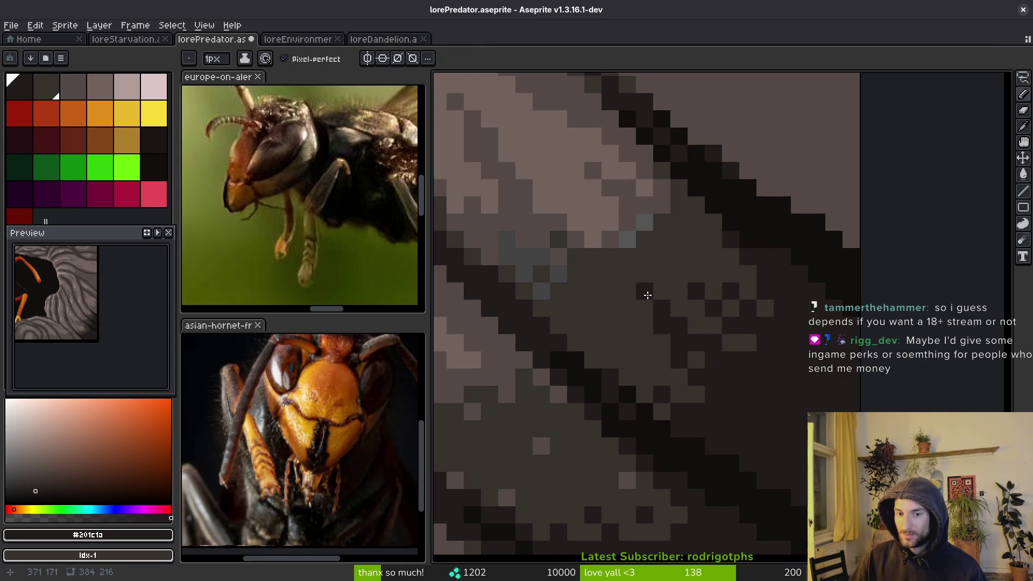
# - Bucket-fill the bluish-grey pixels along the lower crack with dark grey #36312c
pyautogui.moveTo(611, 310); pyautogui.dragTo(727, 402)
pyautogui.keyDown('alt'); pyautogui.click(727, 403); pyautogui.keyUp('alt')
pyautogui.press('g')
pyautogui.click(637, 331)
pyautogui.click(655, 349)
pyautogui.click(672, 366)
pyautogui.click(758, 331)
pyautogui.click(776, 314)
pyautogui.click(690, 369)
pyautogui.click(673, 383)
# - Fill one last edge pixel with mid grey #544a45 and zoom out
pyautogui.keyDown('alt'); pyautogui.click(673, 355); pyautogui.keyUp('alt')
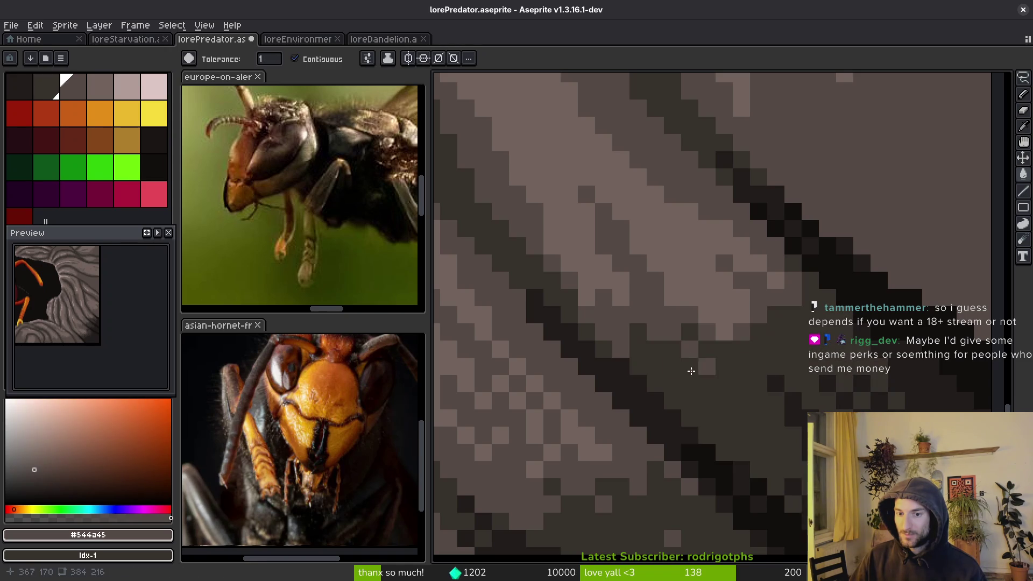
pyautogui.click(741, 367)
pyautogui.scroll(-3, 751, 403)
pyautogui.scroll(-5, 752, 403)
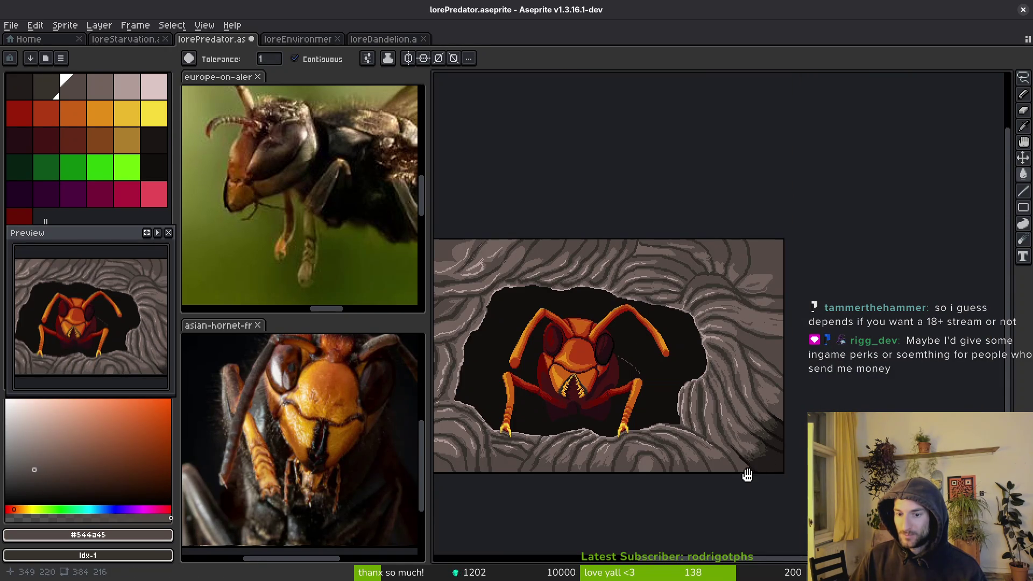
# - Center the hornet-in-rock scene in the view and save lorePredator.aseprite
pyautogui.scroll(1, 745, 477)
pyautogui.scroll(2, 783, 454)
pyautogui.scroll(-3, 839, 436)
pyautogui.moveTo(818, 489)
pyautogui.mouseDown()
pyautogui.moveTo(766, 499)
pyautogui.moveTo(775, 374)
pyautogui.mouseUp()
pyautogui.hotkey('ctrl', 's')
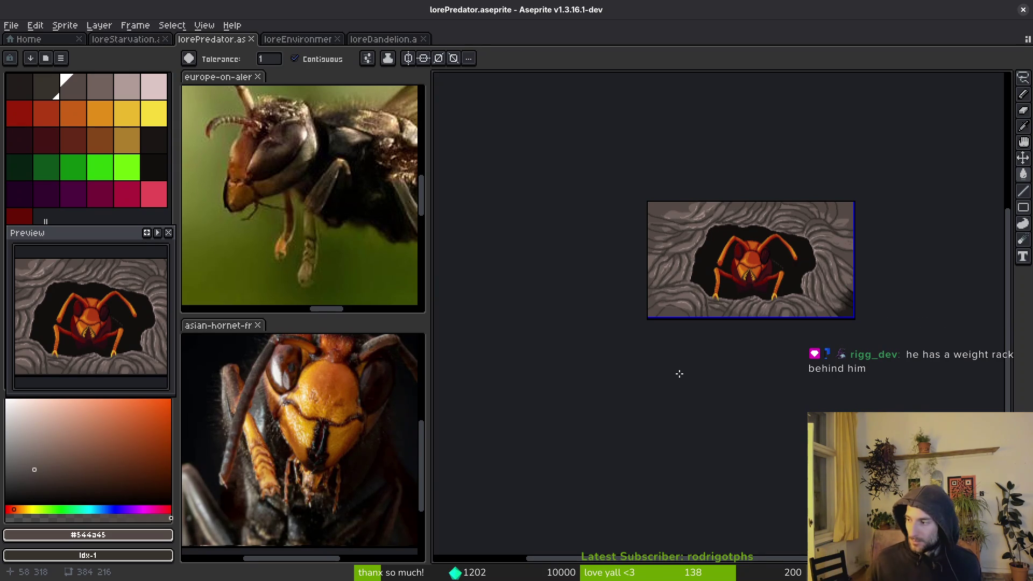
pyautogui.press('i')
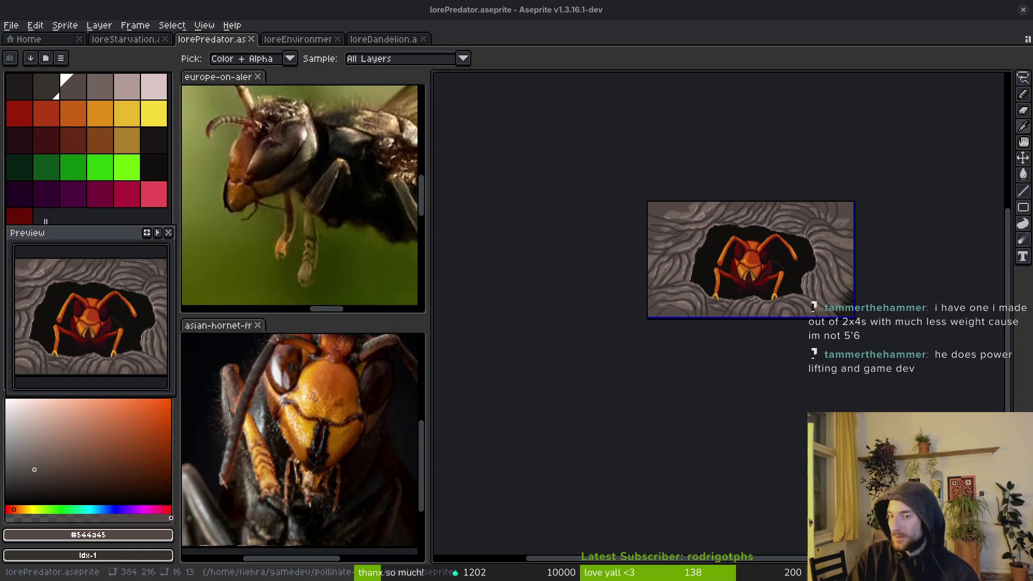
# - Sample near-black #120f0c and draw a thick diagonal black crack across the rock
pyautogui.press('g')
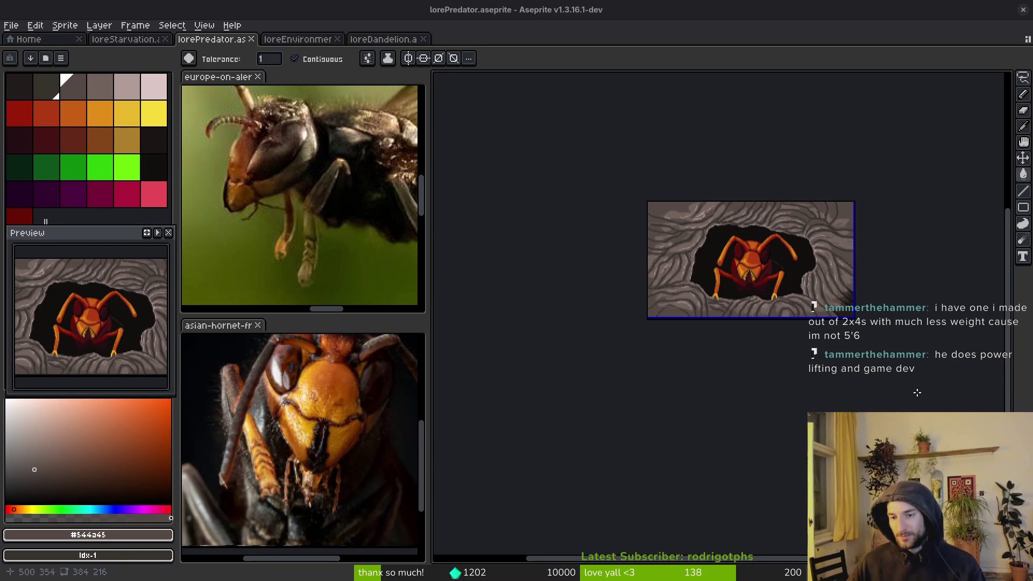
pyautogui.scroll(5, 790, 292)
pyautogui.scroll(1, 789, 292)
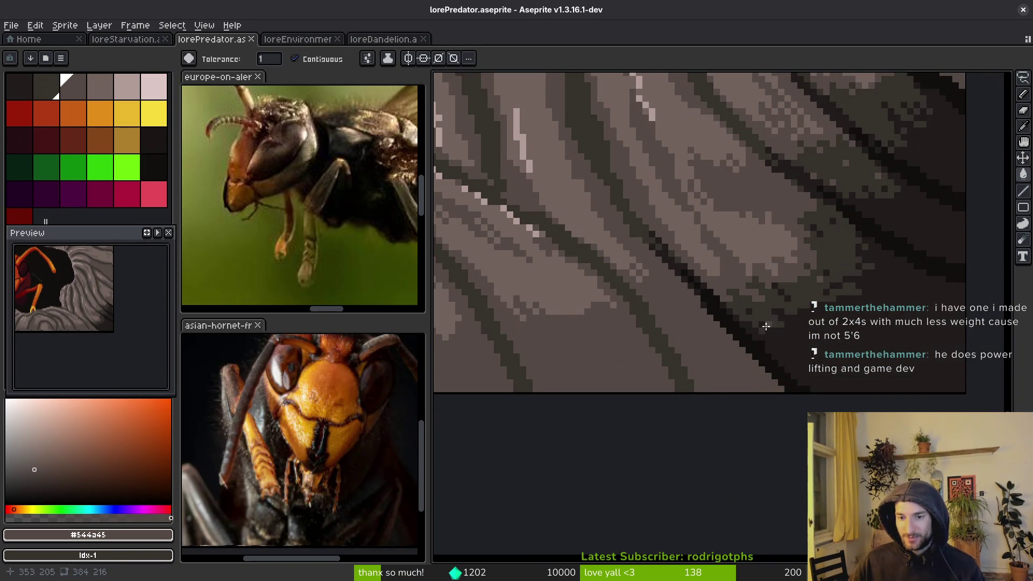
pyautogui.keyDown('alt'); pyautogui.click(770, 318); pyautogui.keyUp('alt')
pyautogui.press('b')
pyautogui.scroll(1, 860, 301)
pyautogui.keyDown('alt'); pyautogui.click(973, 299); pyautogui.keyUp('alt')
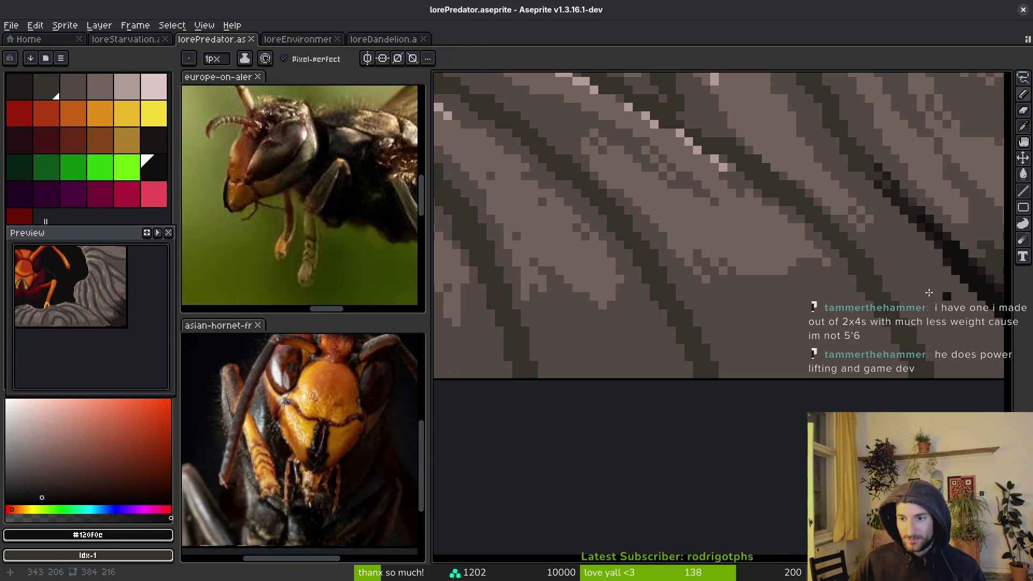
pyautogui.scroll(1, 828, 237)
pyautogui.moveTo(836, 245); pyautogui.dragTo(903, 312)
pyautogui.moveTo(876, 262); pyautogui.dragTo(809, 197)
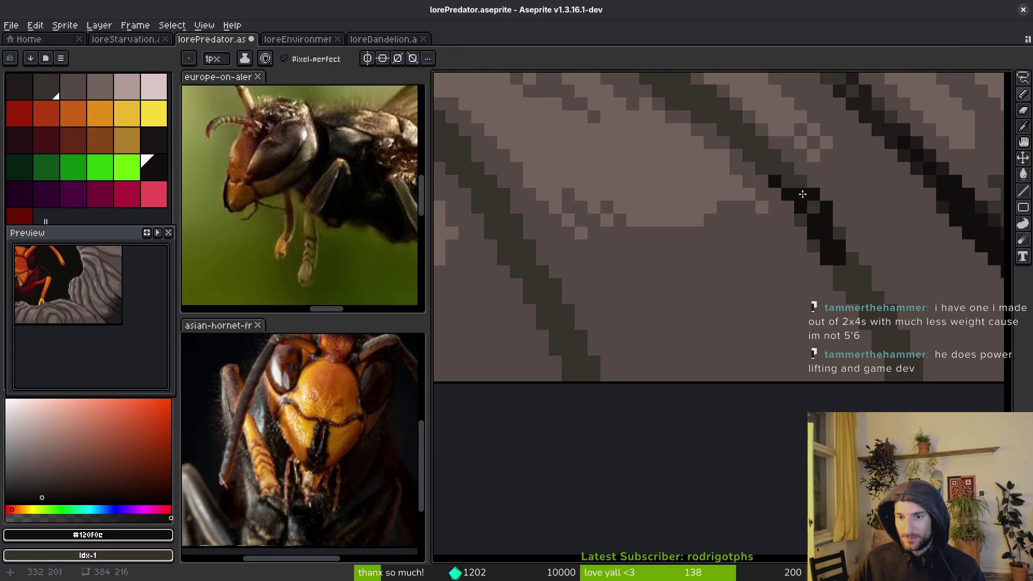
# - Fill the dark grey bands below the crack black and extend the crack down-right
pyautogui.press('g')
pyautogui.click(871, 318)
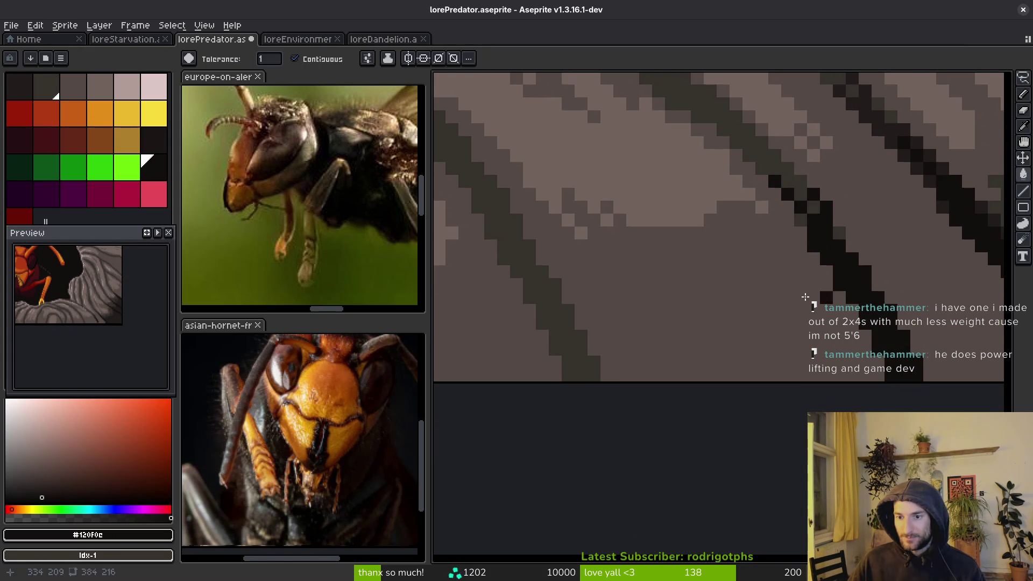
pyautogui.scroll(-1, 739, 333)
pyautogui.press('b')
pyautogui.scroll(1, 652, 293)
pyautogui.moveTo(645, 270)
pyautogui.mouseDown()
pyautogui.moveTo(694, 336)
pyautogui.moveTo(678, 307)
pyautogui.moveTo(685, 350)
pyautogui.mouseUp()
pyautogui.click(660, 311)
pyautogui.press('g')
pyautogui.click(698, 363)
pyautogui.press('b')
# - Add black at the crack's upper end and draw a new crack down and right
pyautogui.scroll(-2, 681, 321)
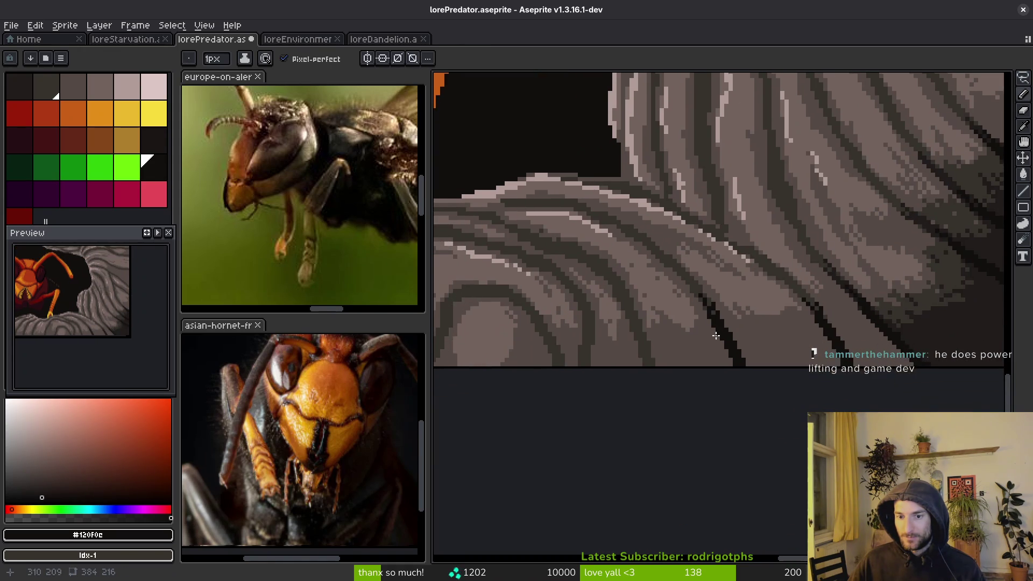
pyautogui.scroll(2, 705, 302)
pyautogui.scroll(-2, 699, 313)
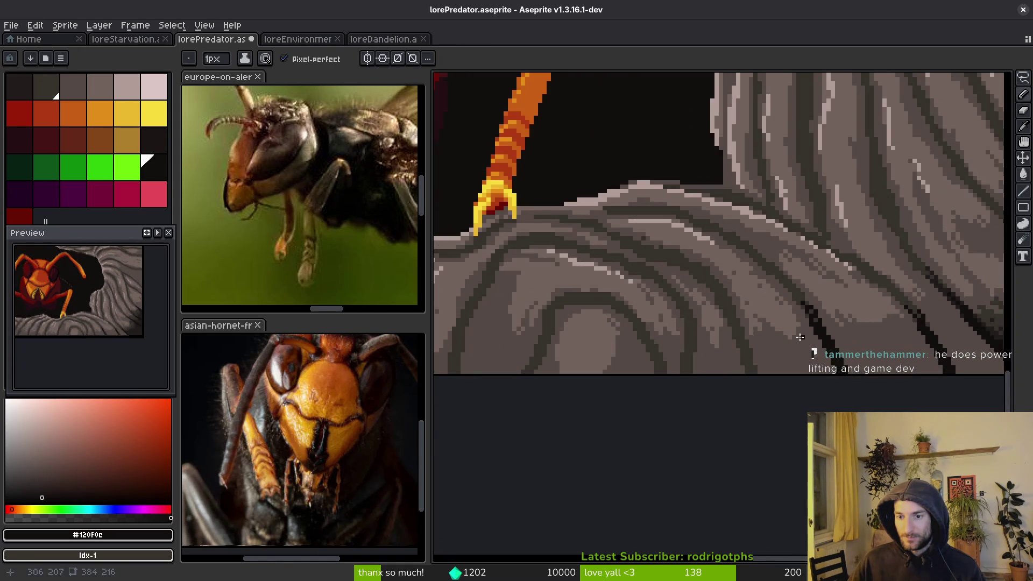
pyautogui.scroll(2, 817, 290)
pyautogui.click(799, 275)
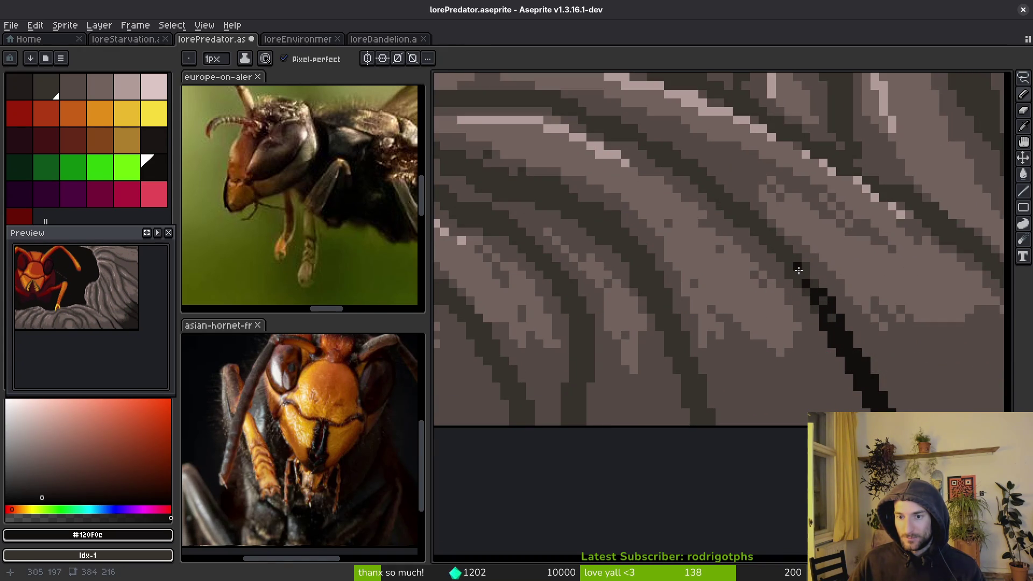
pyautogui.scroll(-3, 785, 290)
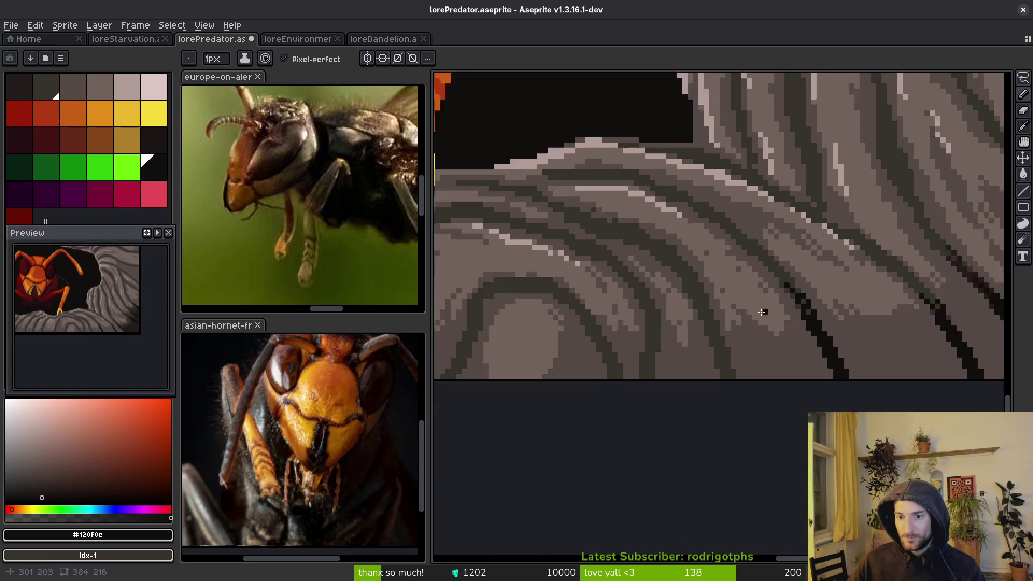
pyautogui.scroll(5, 869, 272)
pyautogui.moveTo(795, 239)
pyautogui.mouseDown()
pyautogui.moveTo(823, 296)
pyautogui.moveTo(776, 226)
pyautogui.moveTo(796, 283)
pyautogui.mouseUp()
pyautogui.click(767, 198)
pyautogui.hotkey('ctrl', 'z')
pyautogui.moveTo(796, 229); pyautogui.dragTo(830, 350)
# - Fill the dark area beside the crack and extend it up-left, darkening neighbouring pixels
pyautogui.press('g')
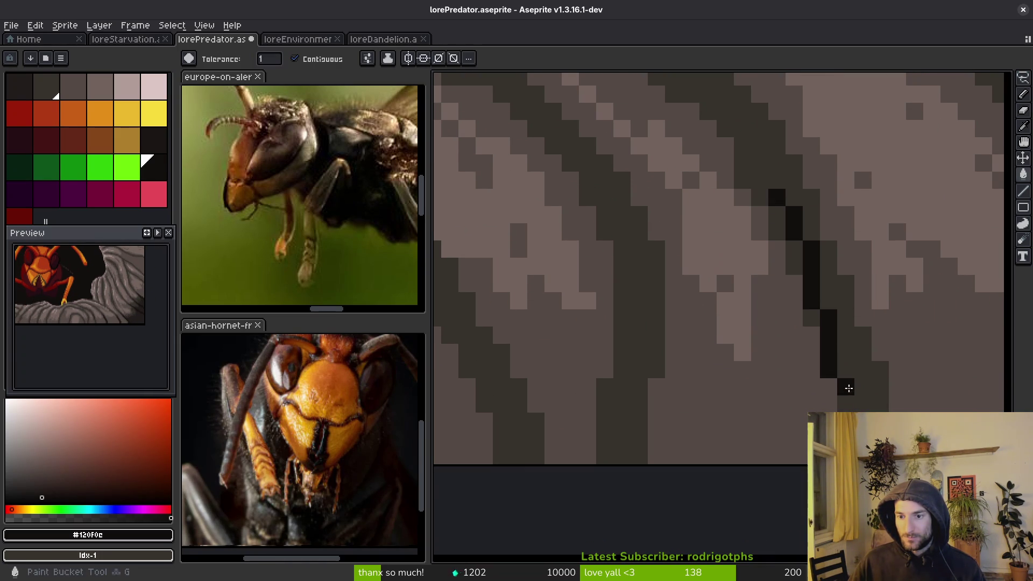
pyautogui.click(842, 371)
pyautogui.press('b')
pyautogui.scroll(2, 782, 285)
pyautogui.scroll(1, 818, 353)
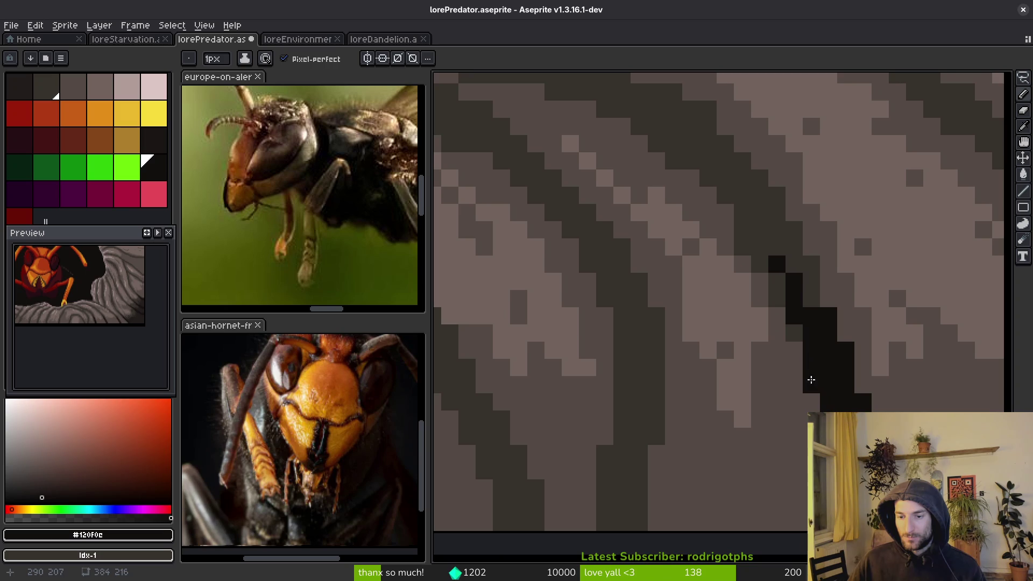
pyautogui.click(810, 383)
pyautogui.scroll(2, 807, 380)
pyautogui.moveTo(793, 276); pyautogui.dragTo(802, 290)
pyautogui.keyDown('alt'); pyautogui.click(795, 293); pyautogui.keyUp('alt')
pyautogui.click(807, 295)
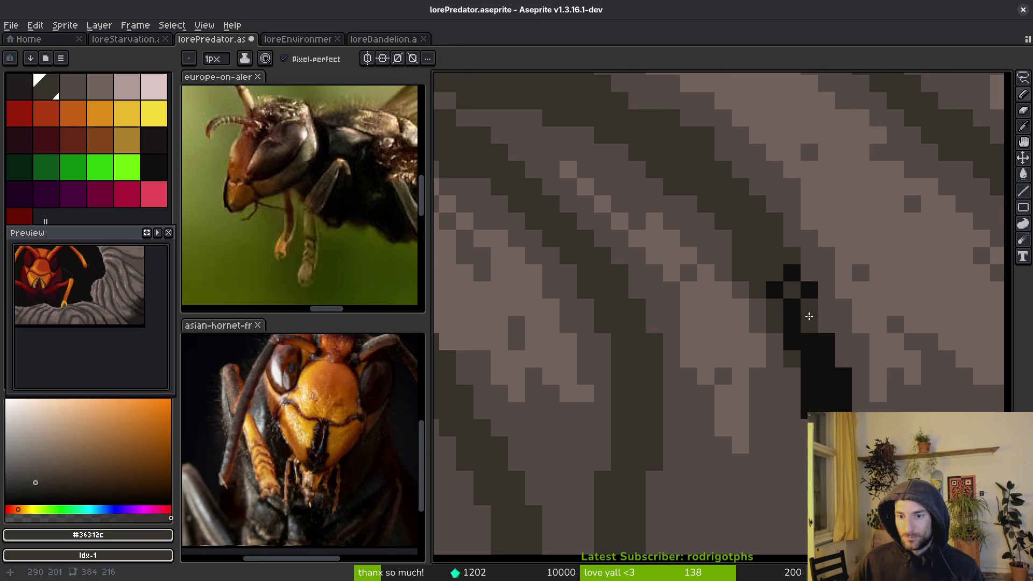
pyautogui.keyDown('alt'); pyautogui.click(793, 289); pyautogui.keyUp('alt')
# - Touch up around the crack with dark grey #36312c, rock grey and black #120f0c pixels
pyautogui.keyDown('alt'); pyautogui.click(792, 273); pyautogui.keyUp('alt')
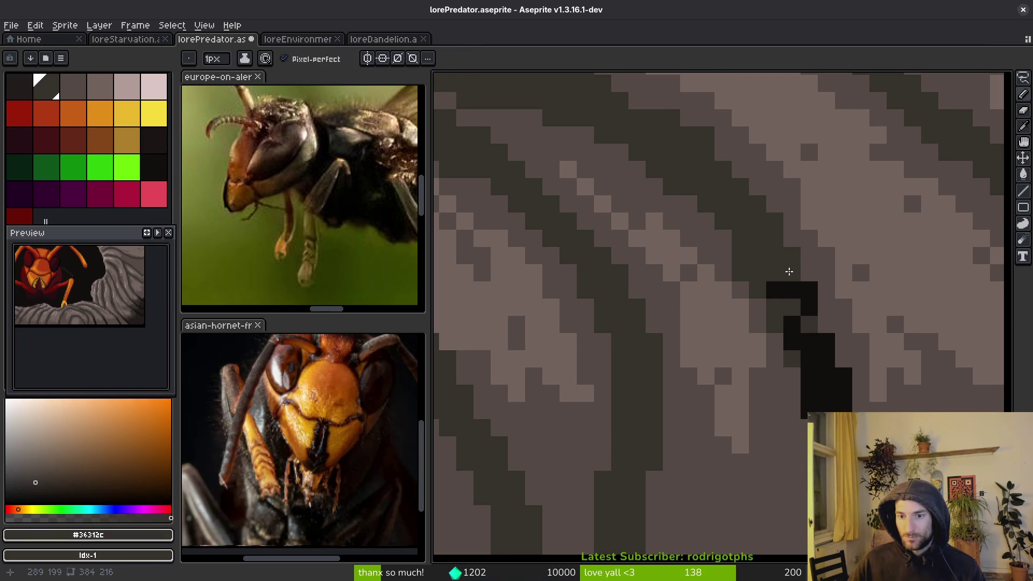
pyautogui.keyDown('alt'); pyautogui.click(795, 288); pyautogui.keyUp('alt')
pyautogui.click(776, 278)
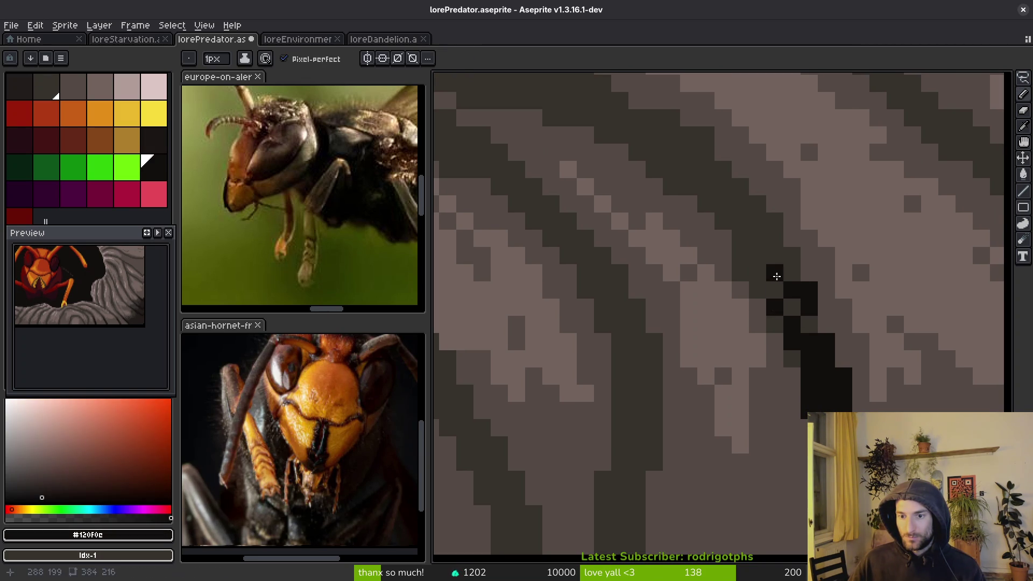
pyautogui.keyDown('alt'); pyautogui.click(793, 291); pyautogui.keyUp('alt')
pyautogui.click(809, 291)
pyautogui.keyDown('alt'); pyautogui.click(807, 304); pyautogui.keyUp('alt')
pyautogui.click(764, 259)
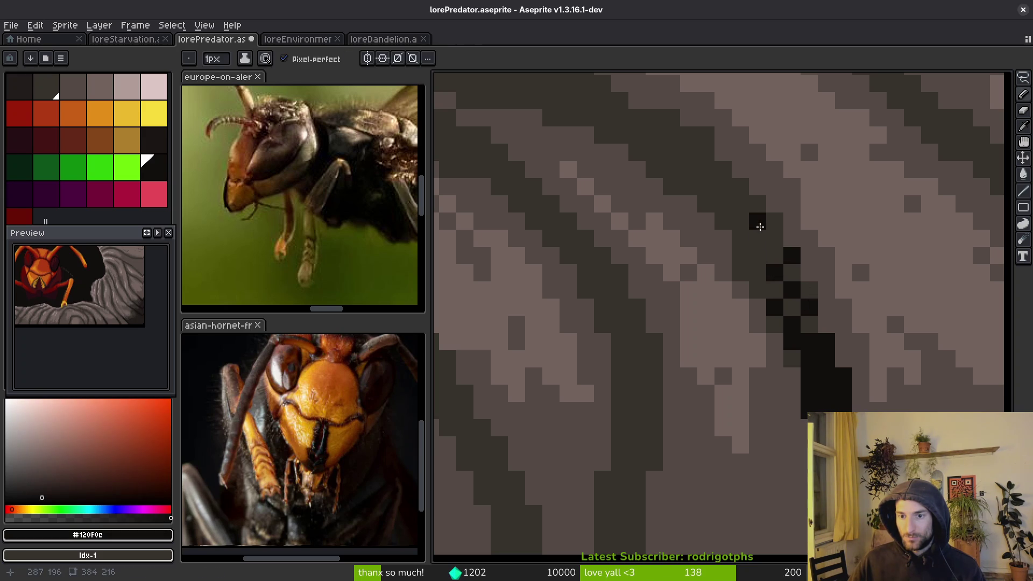
pyautogui.scroll(-1, 788, 306)
pyautogui.scroll(-4, 789, 306)
pyautogui.scroll(4, 740, 343)
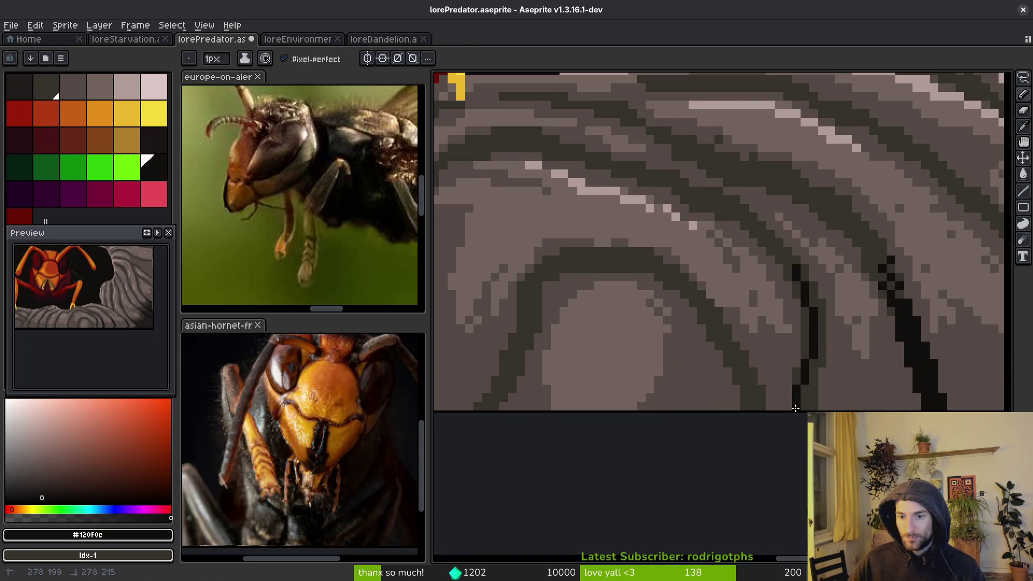
# - Flood-fill the grey strip beside the black crack line dark
pyautogui.press('f')
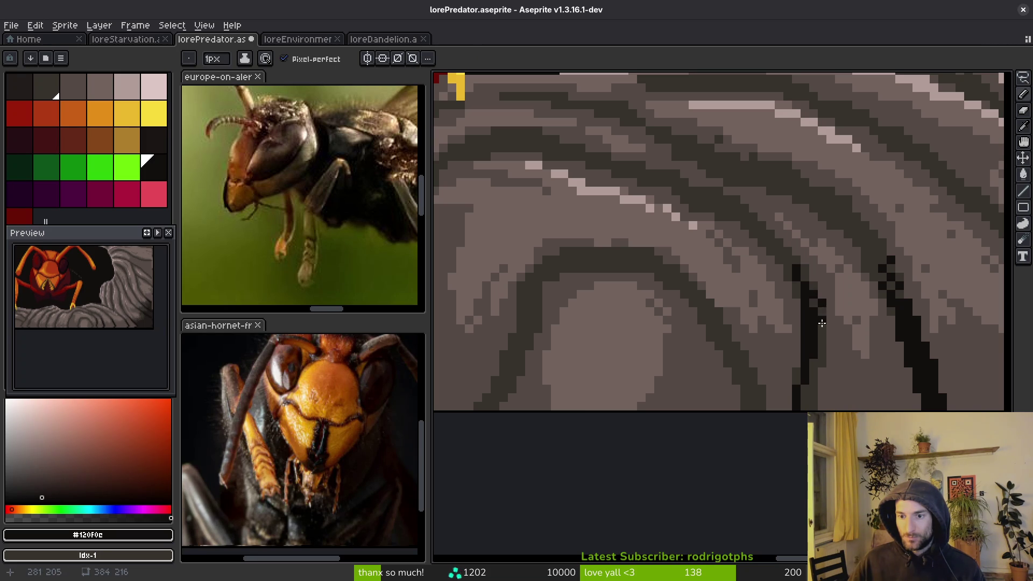
pyautogui.press('g')
pyautogui.click(816, 352)
pyautogui.press('f')
pyautogui.scroll(2, 807, 371)
pyautogui.scroll(-2, 815, 359)
pyautogui.scroll(2, 813, 323)
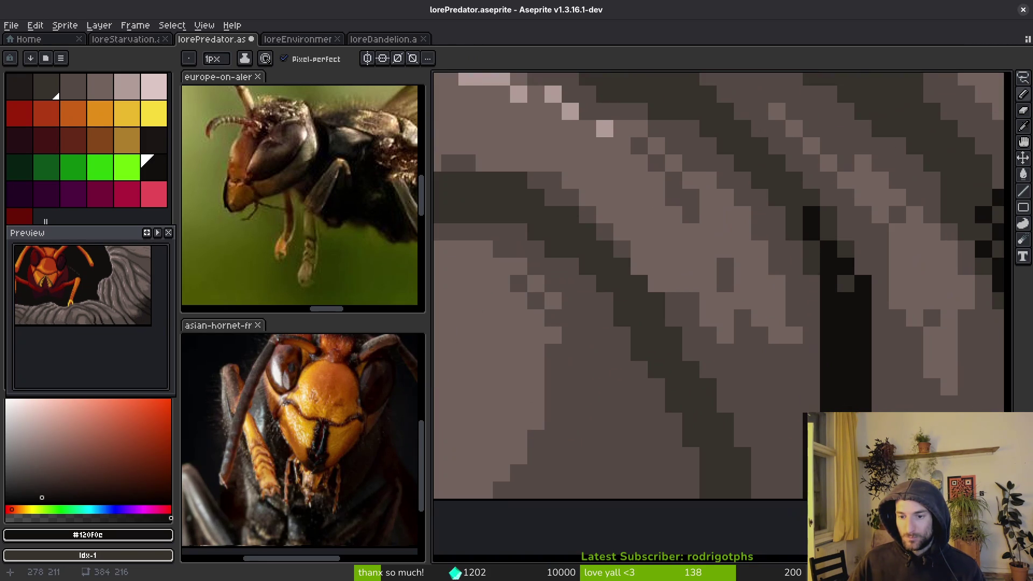
pyautogui.scroll(2, 801, 273)
# - Add single black pixels extending the crack ends across the rock
pyautogui.click(795, 257)
pyautogui.click(760, 193)
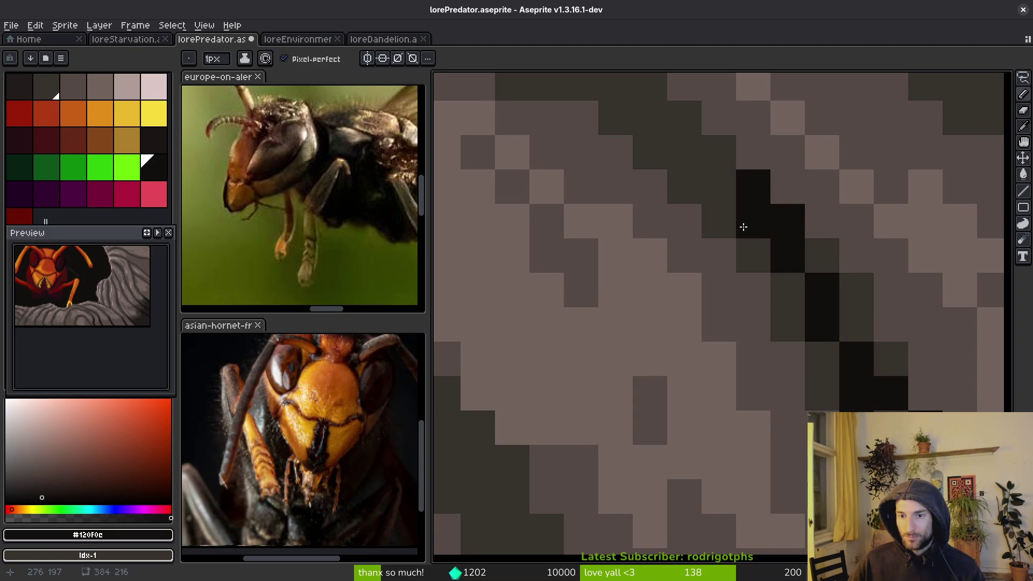
pyautogui.click(719, 215)
pyautogui.scroll(-2, 678, 175)
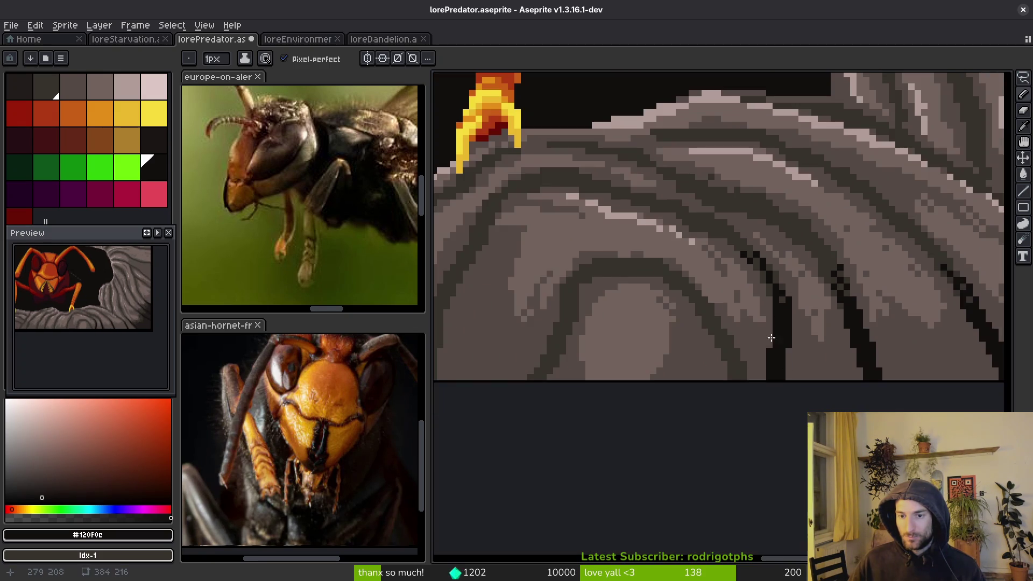
pyautogui.scroll(2, 750, 350)
pyautogui.click(872, 256)
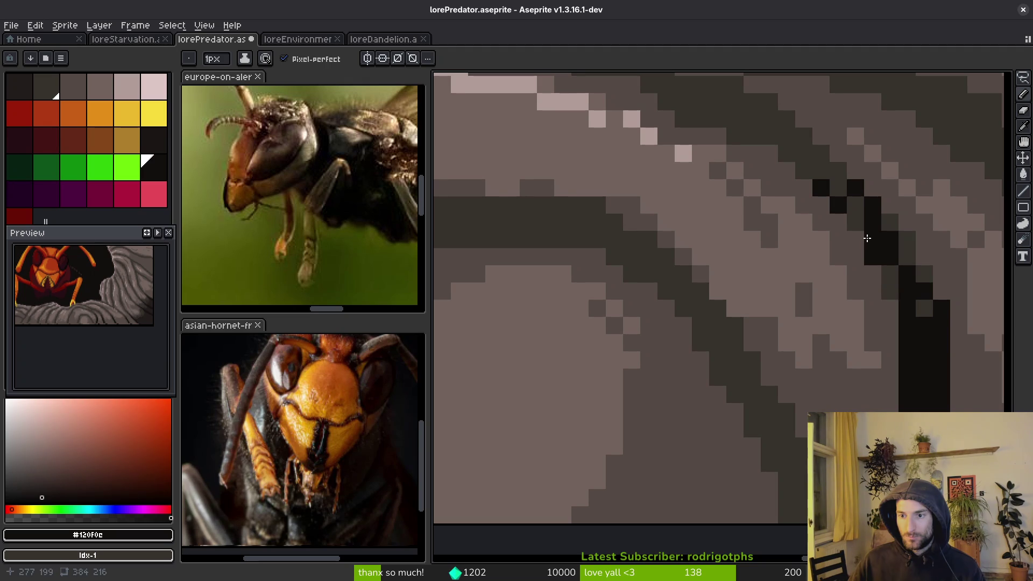
pyautogui.click(842, 207)
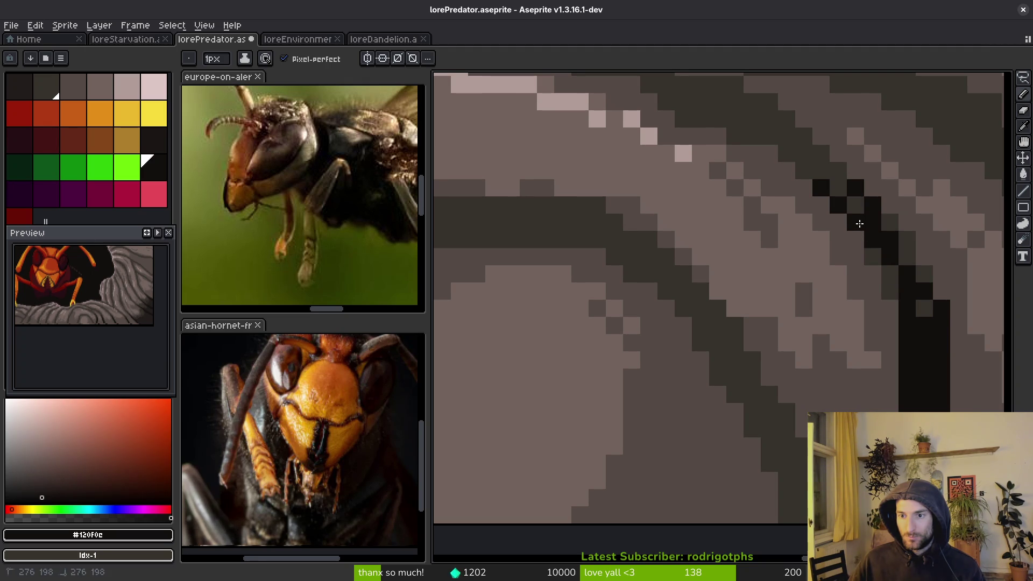
pyautogui.scroll(-3, 861, 339)
pyautogui.scroll(3, 871, 323)
pyautogui.scroll(-3, 852, 340)
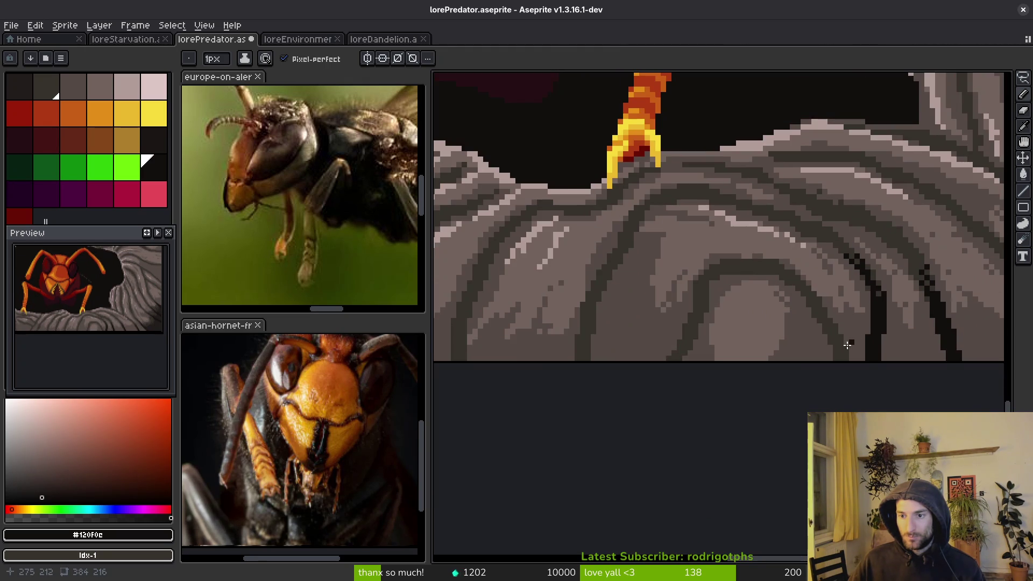
# - Draw a long black diagonal crack, and fill a light oval patch dark brown
pyautogui.scroll(4, 802, 368)
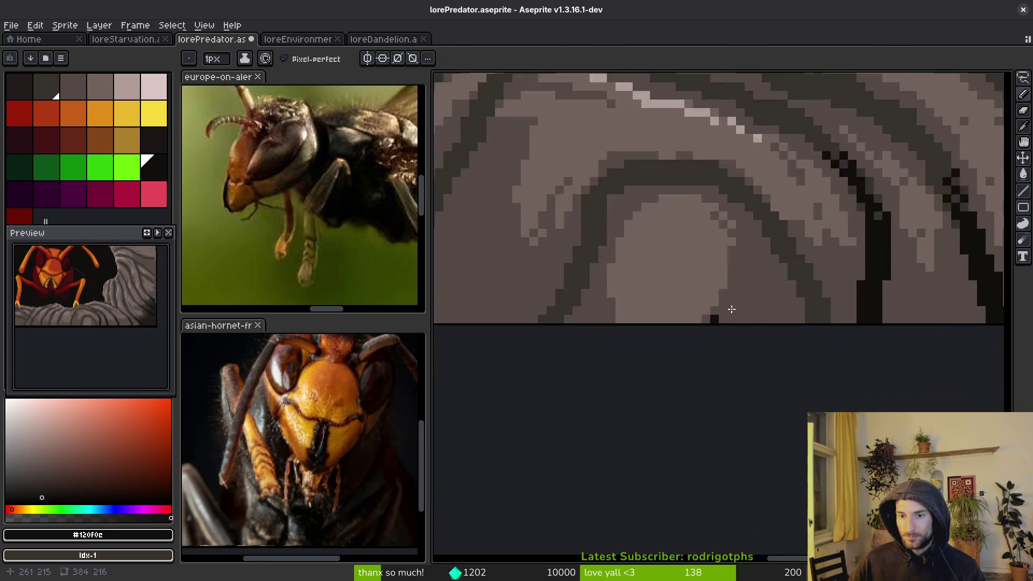
pyautogui.moveTo(739, 270); pyautogui.dragTo(790, 369)
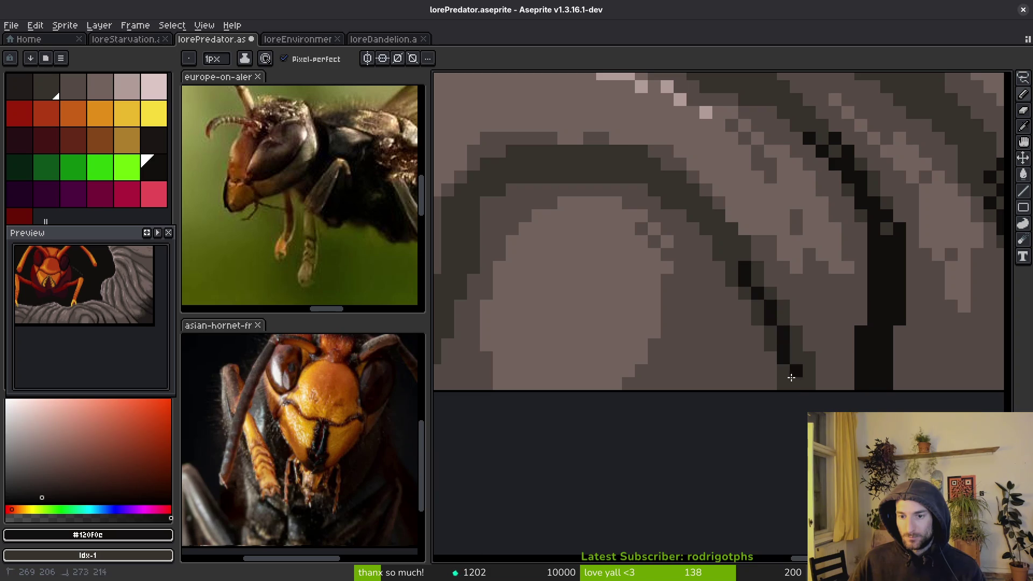
pyautogui.moveTo(753, 279); pyautogui.dragTo(705, 212)
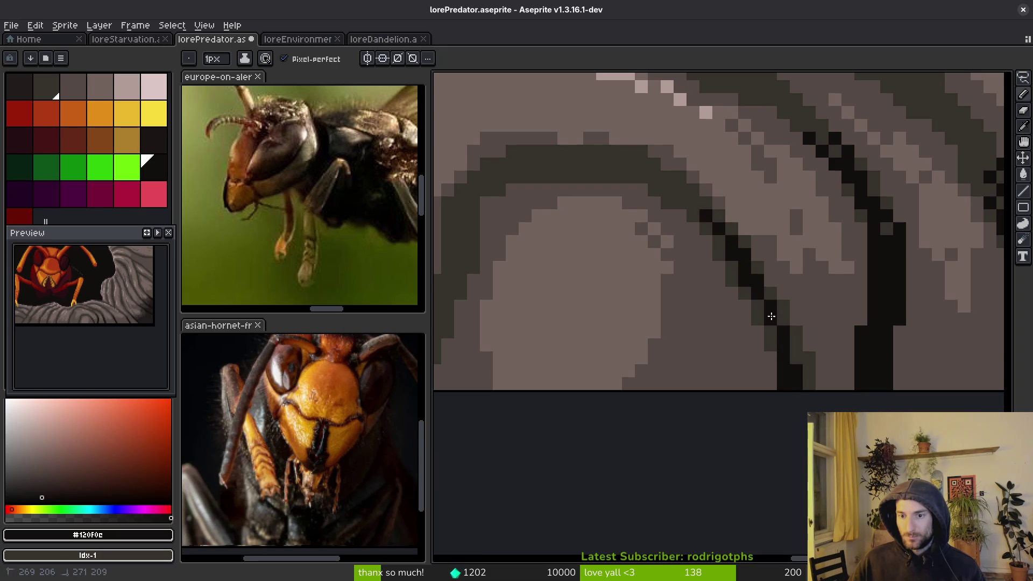
pyautogui.click(600, 288)
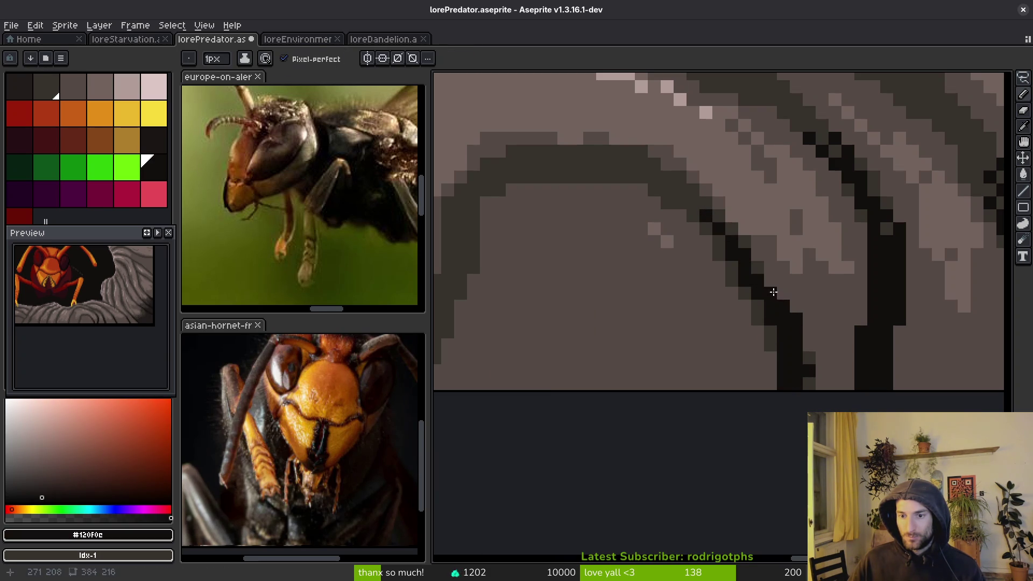
pyautogui.moveTo(788, 351); pyautogui.dragTo(757, 304)
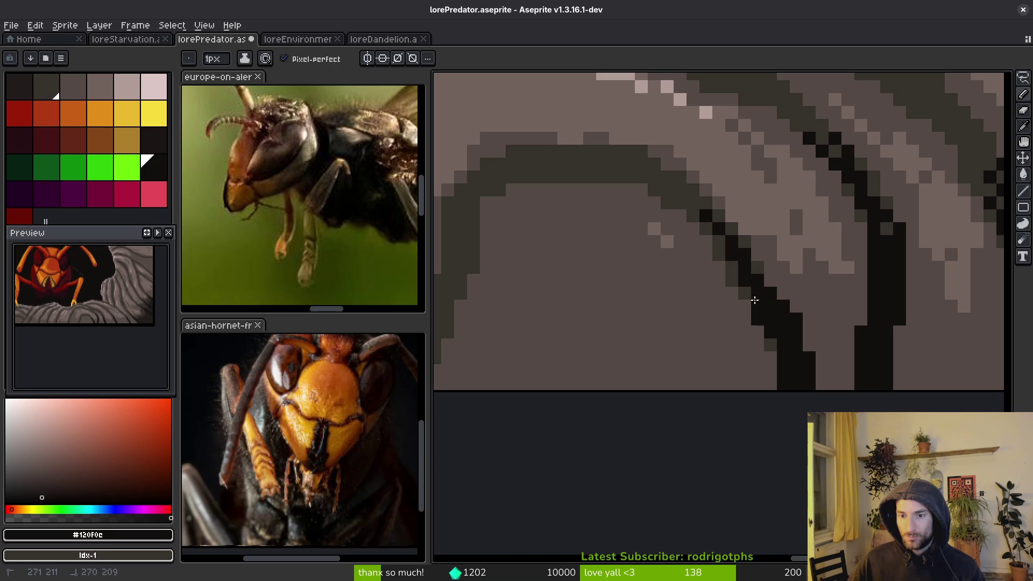
pyautogui.hscroll(-3, 688, 273)
pyautogui.moveTo(638, 197)
pyautogui.mouseDown()
pyautogui.moveTo(607, 278)
pyautogui.moveTo(614, 311)
pyautogui.moveTo(585, 352)
pyautogui.mouseUp()
# - Draw another black crack down-left, fill the stripe below it black, and save
pyautogui.scroll(-3, 645, 334)
pyautogui.scroll(3, 694, 301)
pyautogui.click(708, 221)
pyautogui.moveTo(714, 226); pyautogui.dragTo(676, 325)
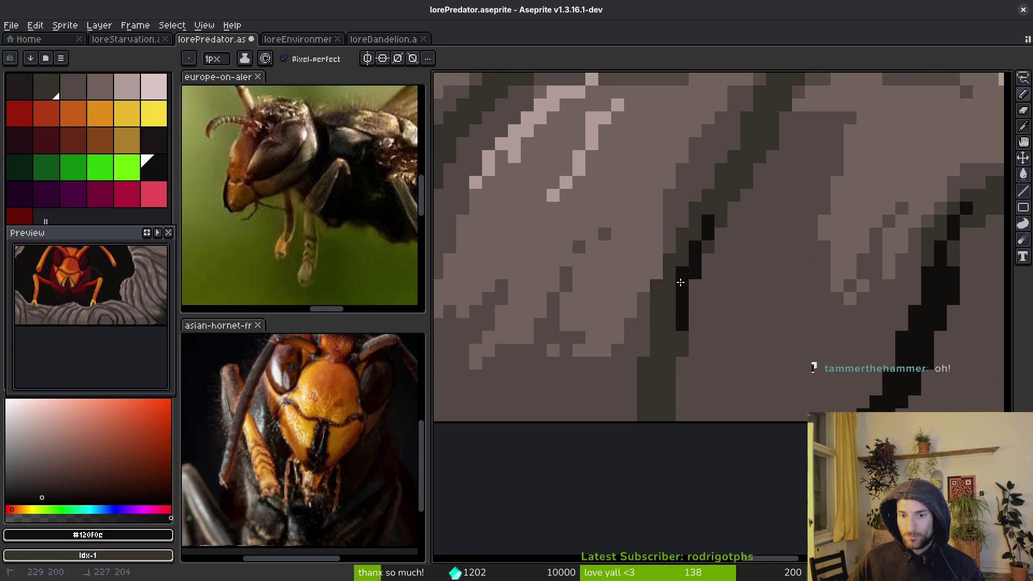
pyautogui.hotkey('ctrl', 'z')
pyautogui.click(671, 321)
pyautogui.moveTo(704, 227); pyautogui.dragTo(658, 354)
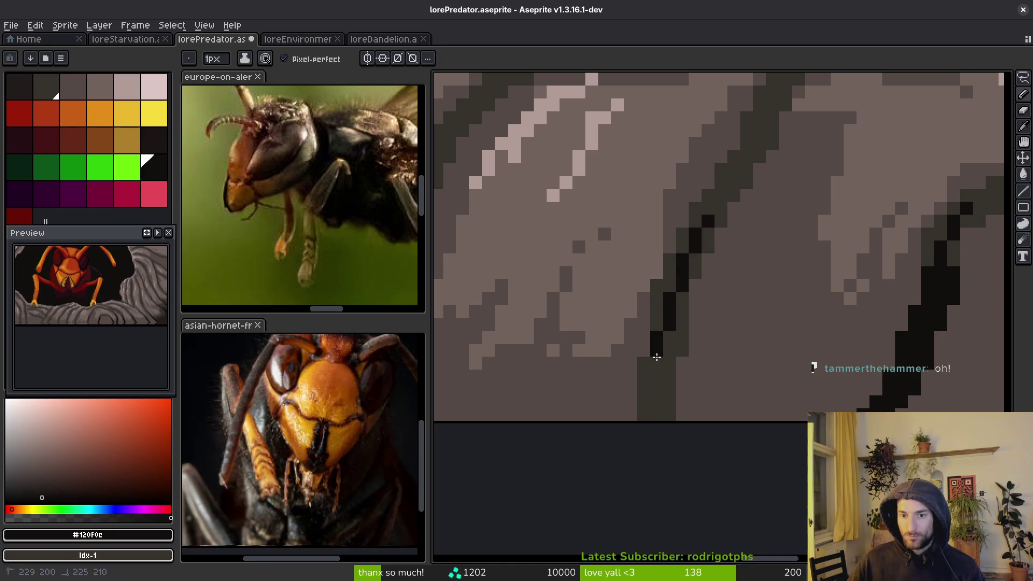
pyautogui.press('g')
pyautogui.click(667, 380)
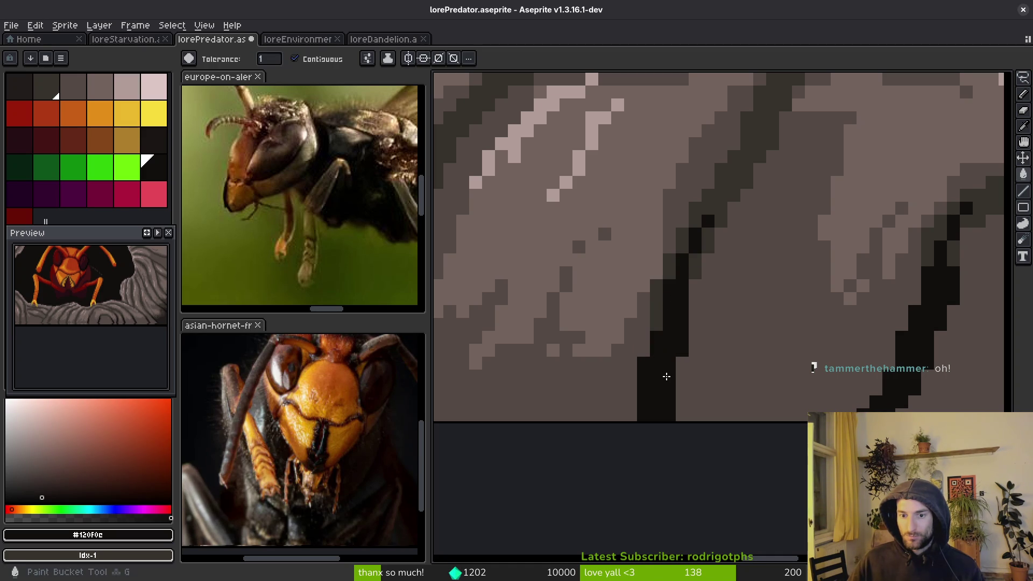
pyautogui.press('b')
pyautogui.hotkey('ctrl', 's')
# - Draw a new thick black diagonal crack, fill the dark column below it black, and save
pyautogui.moveTo(675, 298)
pyautogui.mouseDown()
pyautogui.moveTo(683, 301)
pyautogui.moveTo(645, 208)
pyautogui.mouseUp()
pyautogui.moveTo(655, 103); pyautogui.dragTo(590, 206)
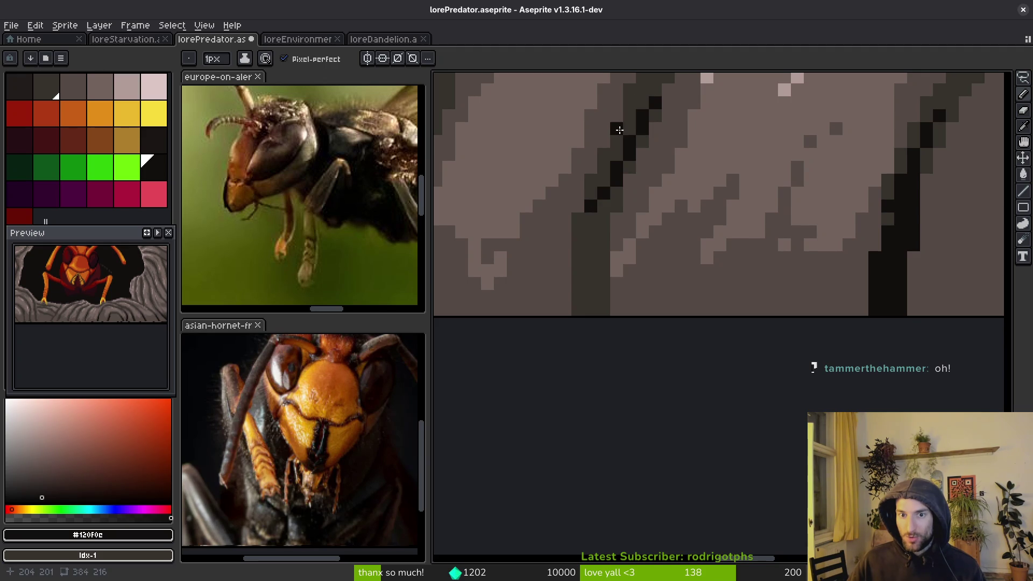
pyautogui.click(631, 108)
pyautogui.moveTo(623, 142); pyautogui.dragTo(588, 237)
pyautogui.press('g')
pyautogui.click(588, 237)
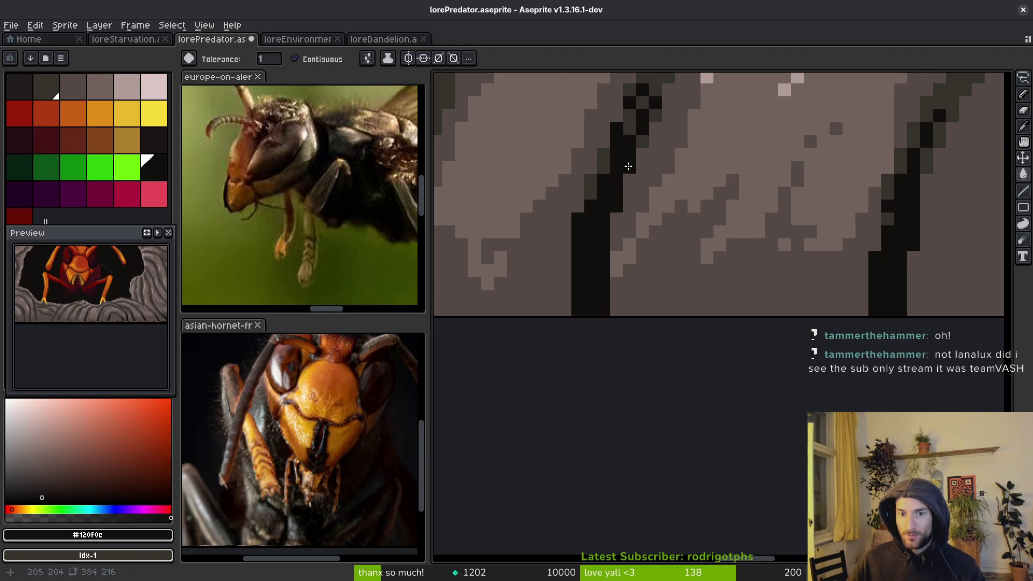
pyautogui.scroll(3, 608, 167)
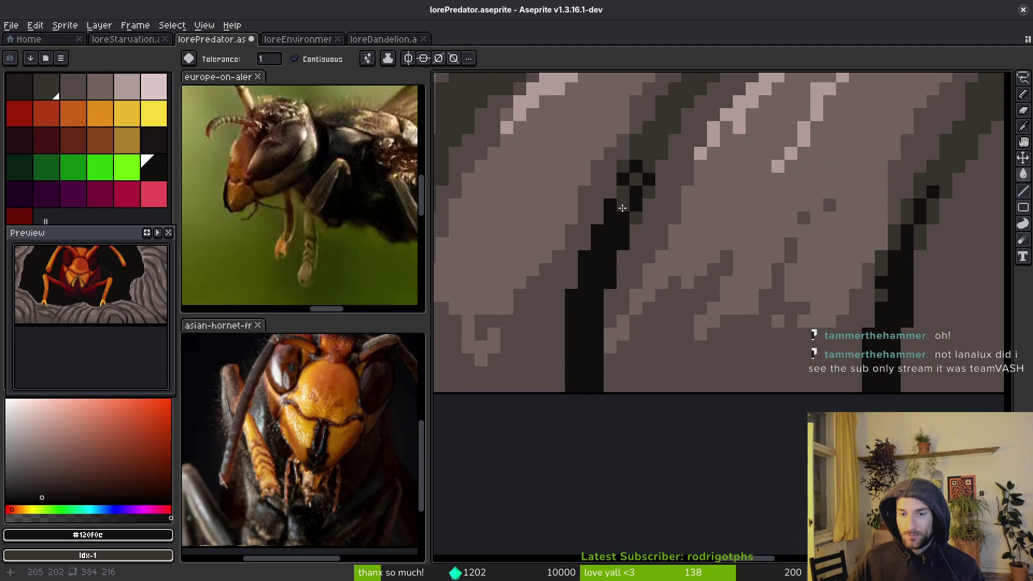
pyautogui.press('b')
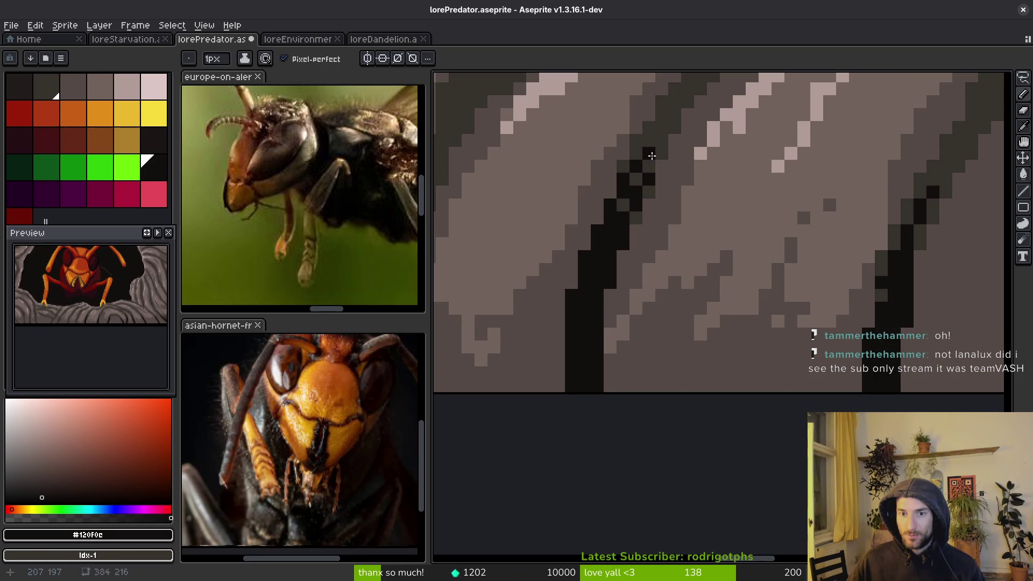
pyautogui.hotkey('ctrl', 's')
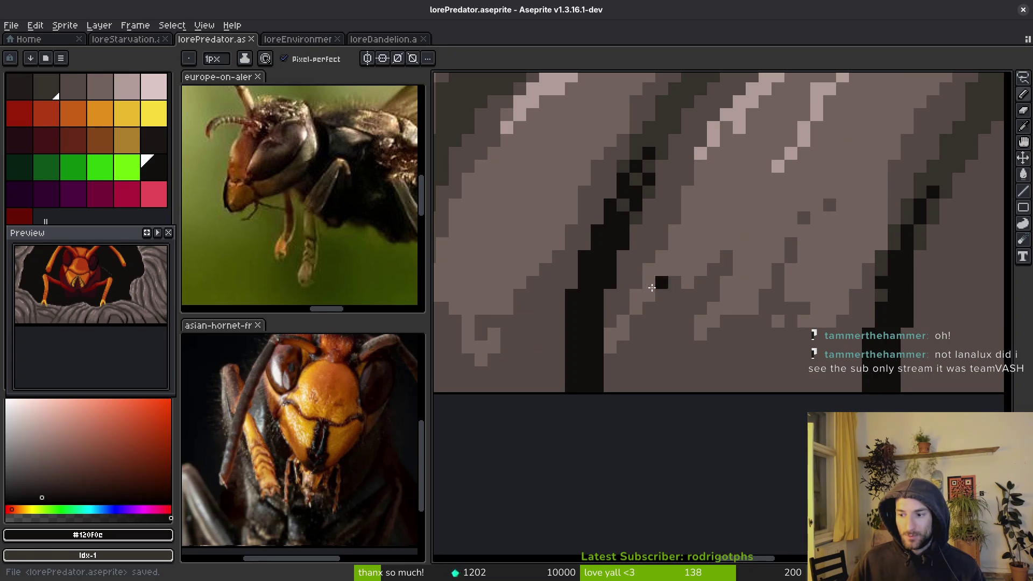
# - Further right, draw a black line along a dark stripe and fill its grey cells black
pyautogui.moveTo(630, 308)
pyautogui.mouseDown()
pyautogui.moveTo(721, 291)
pyautogui.moveTo(703, 307)
pyautogui.moveTo(758, 318)
pyautogui.mouseUp()
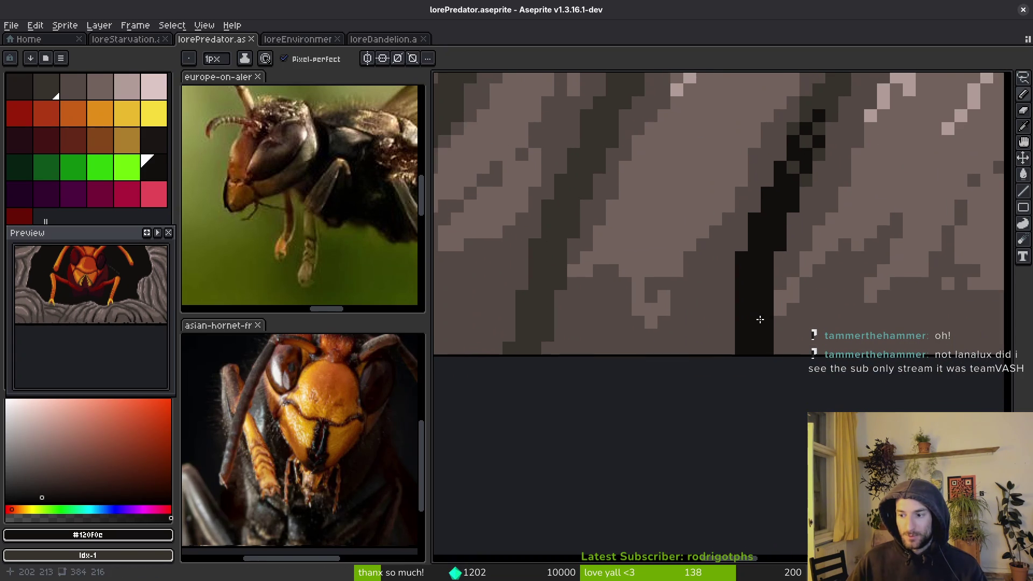
pyautogui.moveTo(600, 270); pyautogui.dragTo(653, 233)
pyautogui.scroll(1, 662, 216)
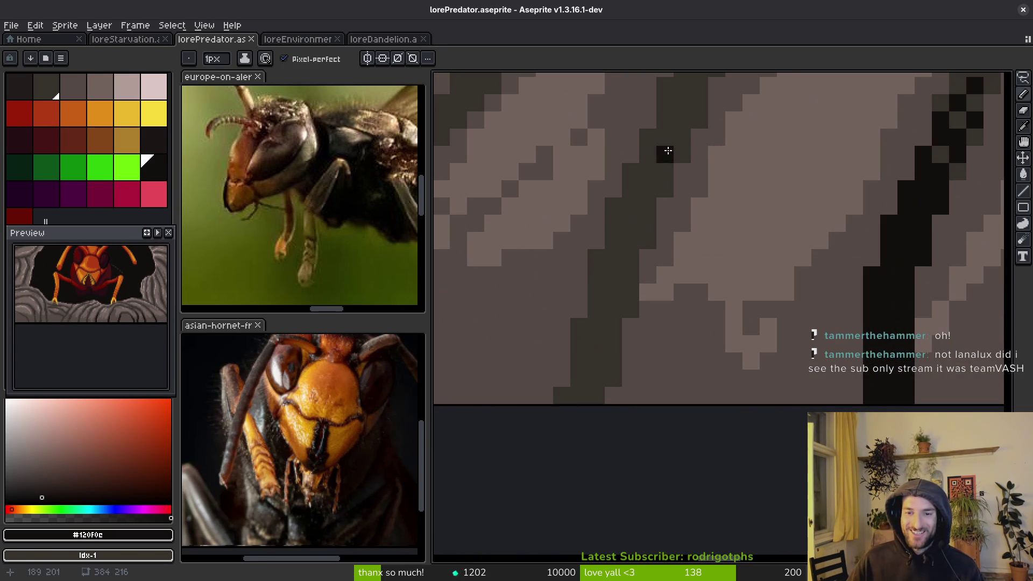
pyautogui.moveTo(679, 104); pyautogui.dragTo(627, 259)
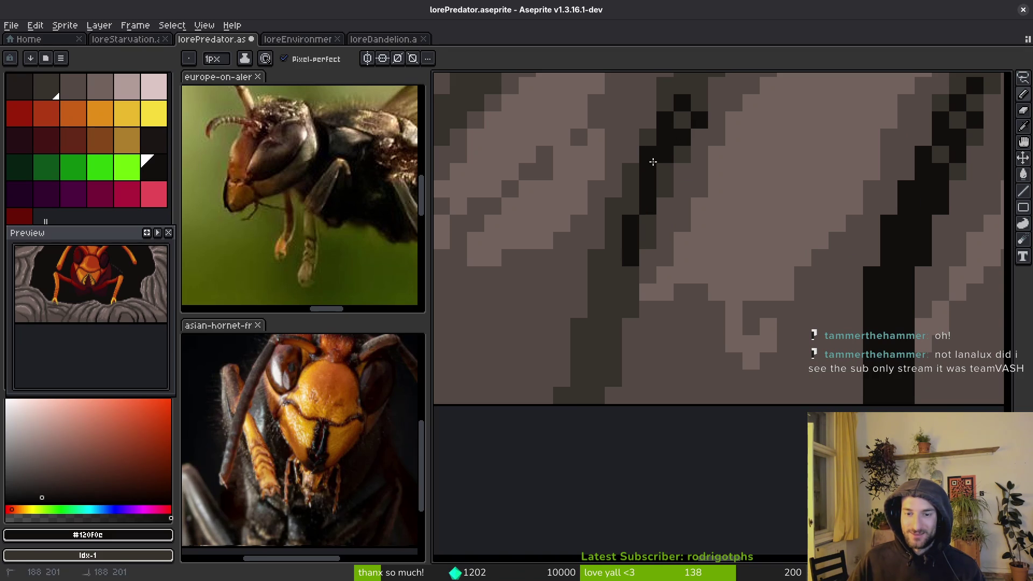
pyautogui.press('g')
pyautogui.click(611, 288)
pyautogui.click(641, 237)
pyautogui.click(648, 223)
pyautogui.click(665, 183)
pyautogui.scroll(-2, 659, 249)
pyautogui.press('b')
pyautogui.scroll(1, 699, 226)
pyautogui.scroll(-3, 725, 202)
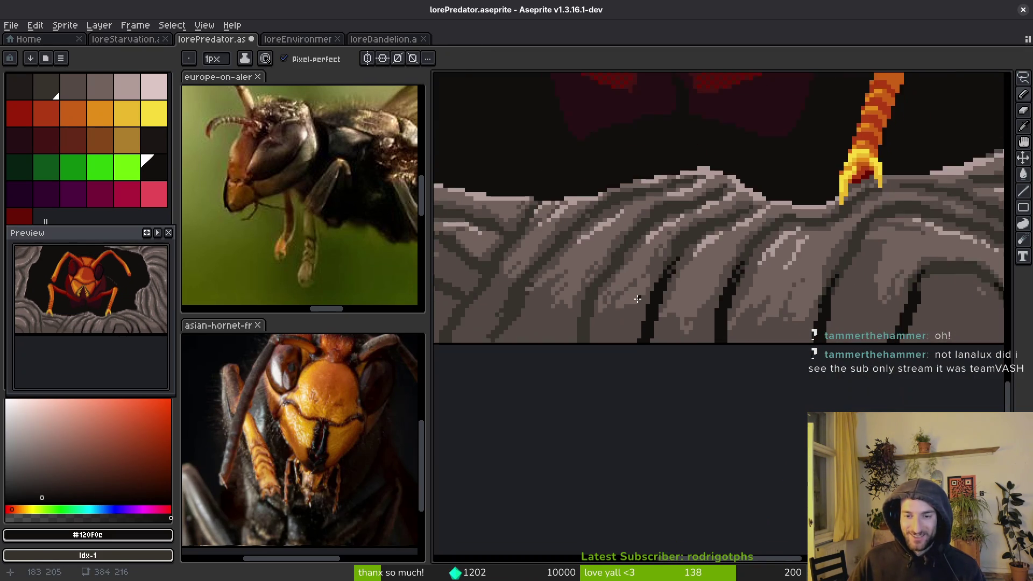
# - Tidy the existing crack: stray pixels back to dark grey, crack pixels blackened
pyautogui.scroll(2, 784, 258)
pyautogui.scroll(3, 799, 265)
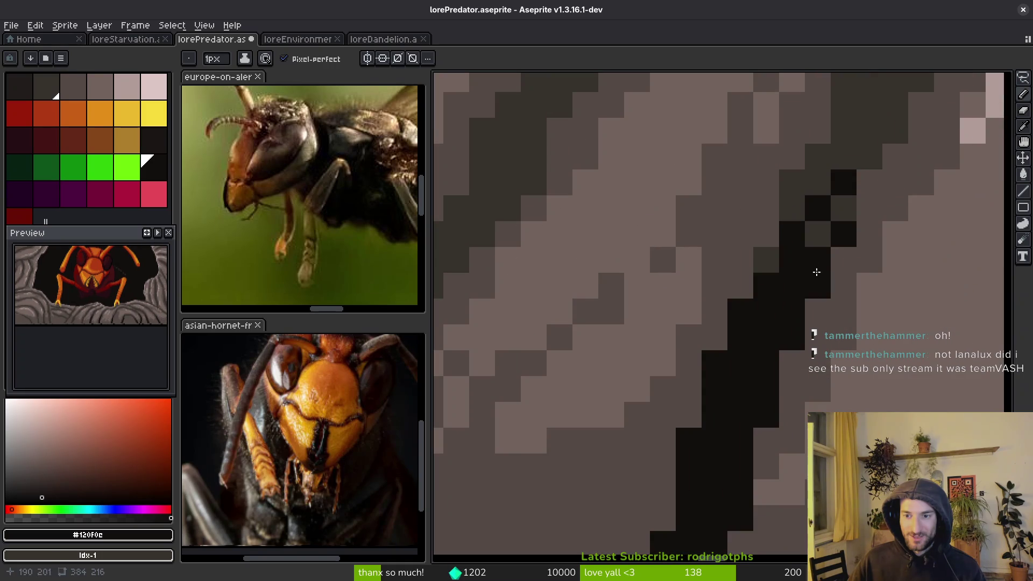
pyautogui.keyDown('alt'); pyautogui.rightClick(798, 198); pyautogui.keyUp('alt')
pyautogui.rightClick(792, 234)
pyautogui.rightClick(818, 212)
pyautogui.click(817, 232)
pyautogui.moveTo(818, 232); pyautogui.dragTo(822, 207)
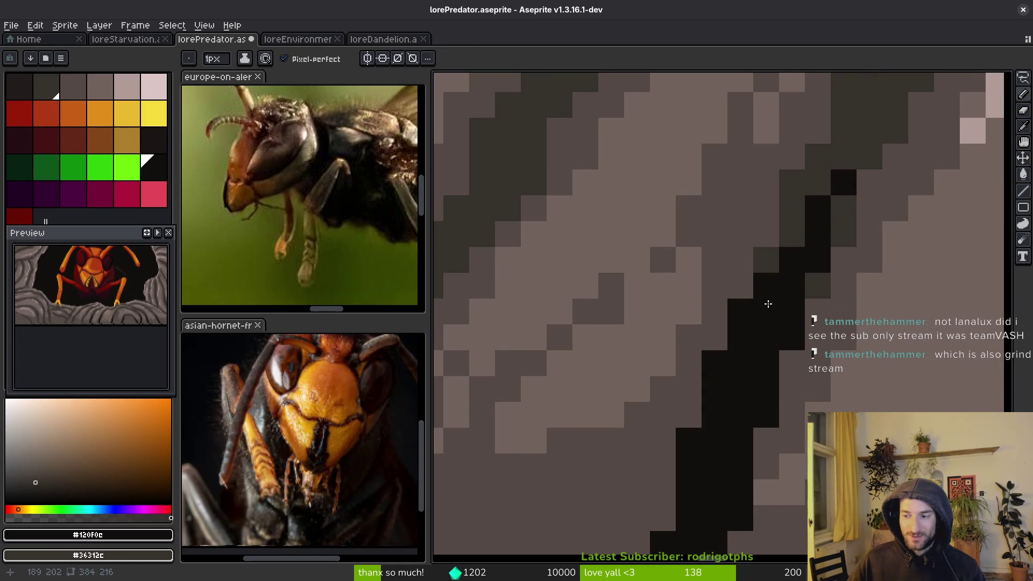
# - Extend the diagonal crack, add a short three-pixel crack, and bucket-fill the dark-brown column black
pyautogui.scroll(-3, 726, 253)
pyautogui.click(620, 267)
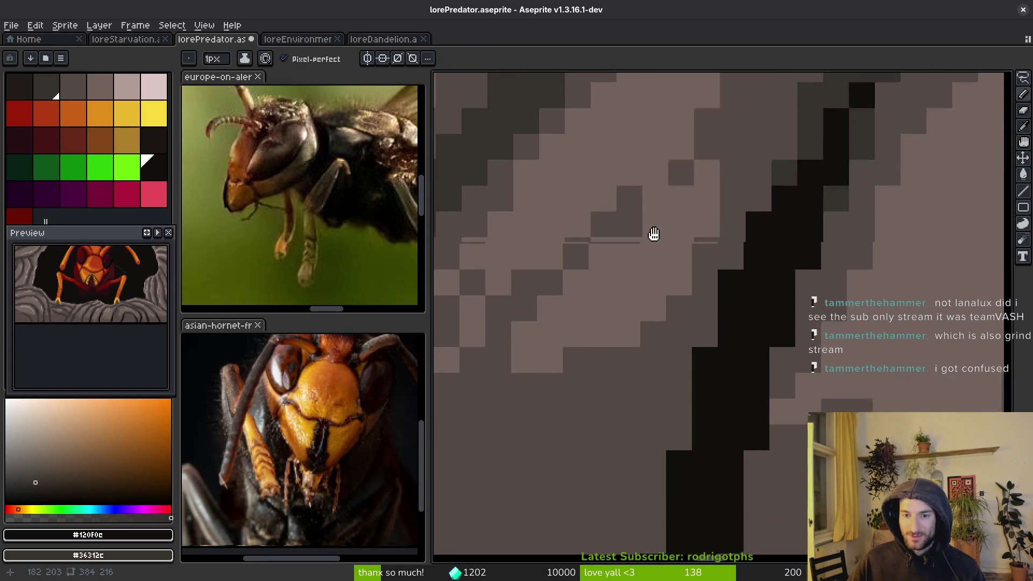
pyautogui.scroll(-3, 660, 243)
pyautogui.scroll(1, 661, 243)
pyautogui.scroll(1, 669, 184)
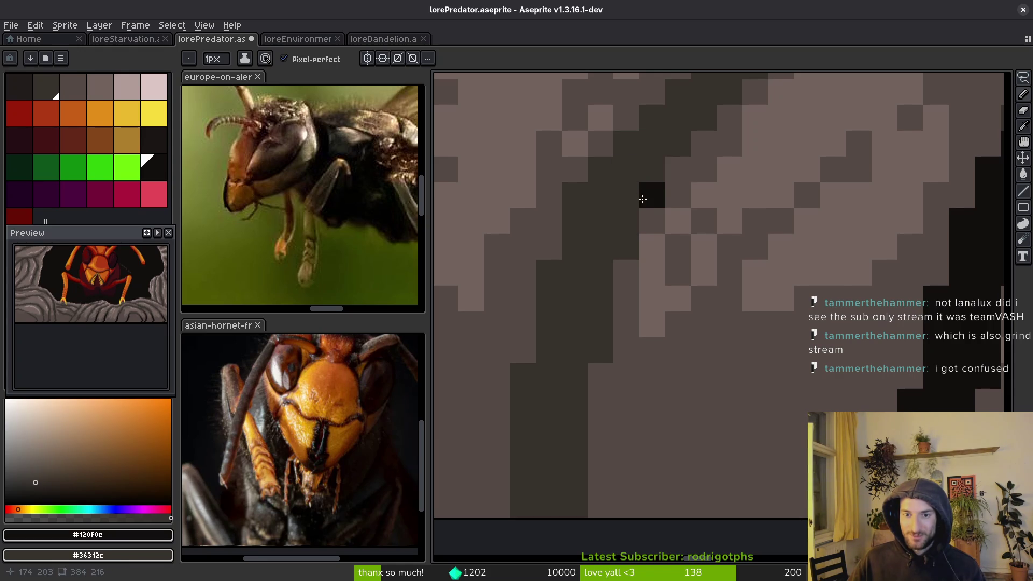
pyautogui.keyDown('shift'); pyautogui.click(599, 272); pyautogui.keyUp('shift')
pyautogui.scroll(-1, 641, 185)
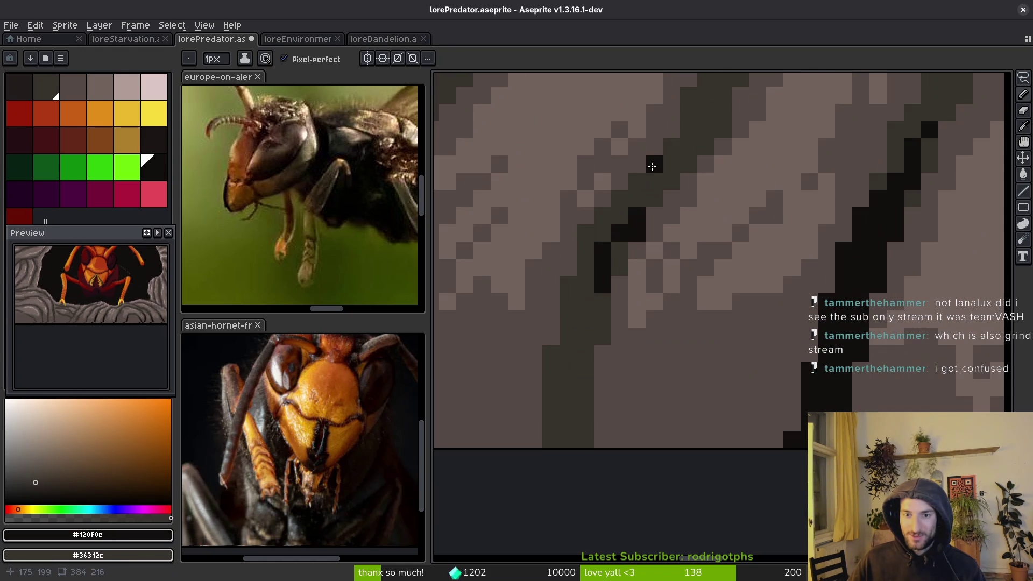
pyautogui.moveTo(656, 179); pyautogui.dragTo(623, 221)
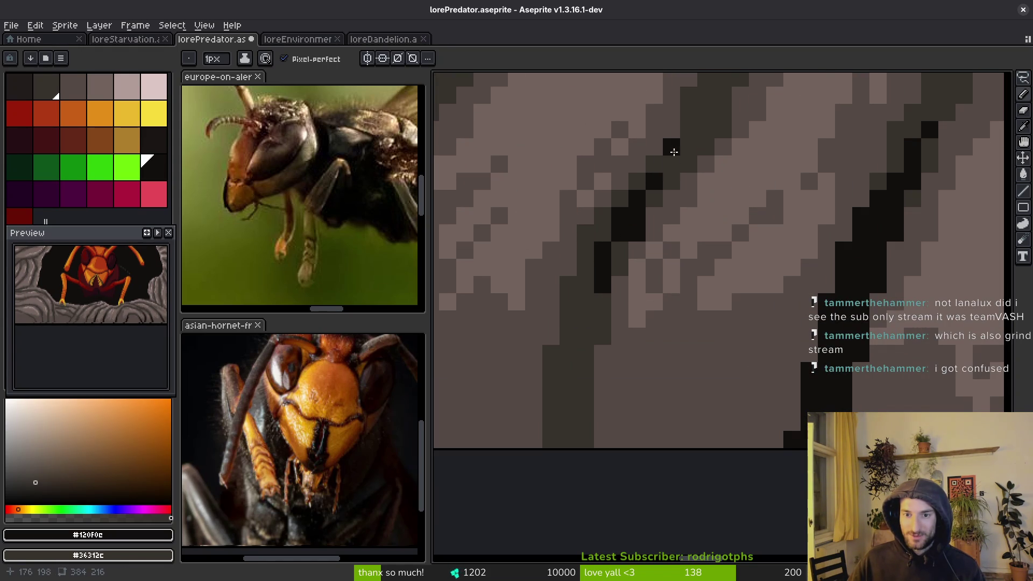
pyautogui.press('g')
pyautogui.click(587, 311)
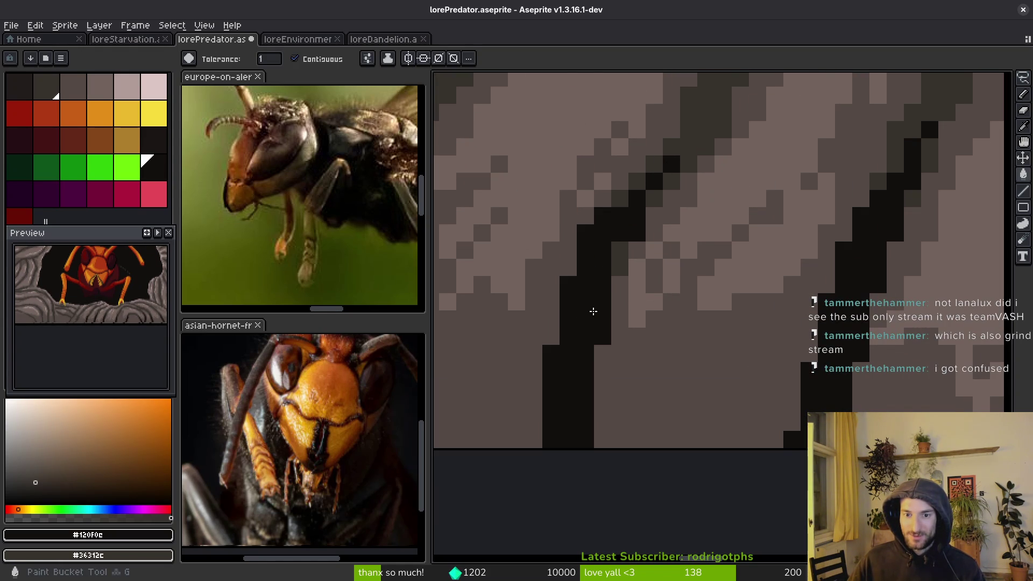
pyautogui.press('b')
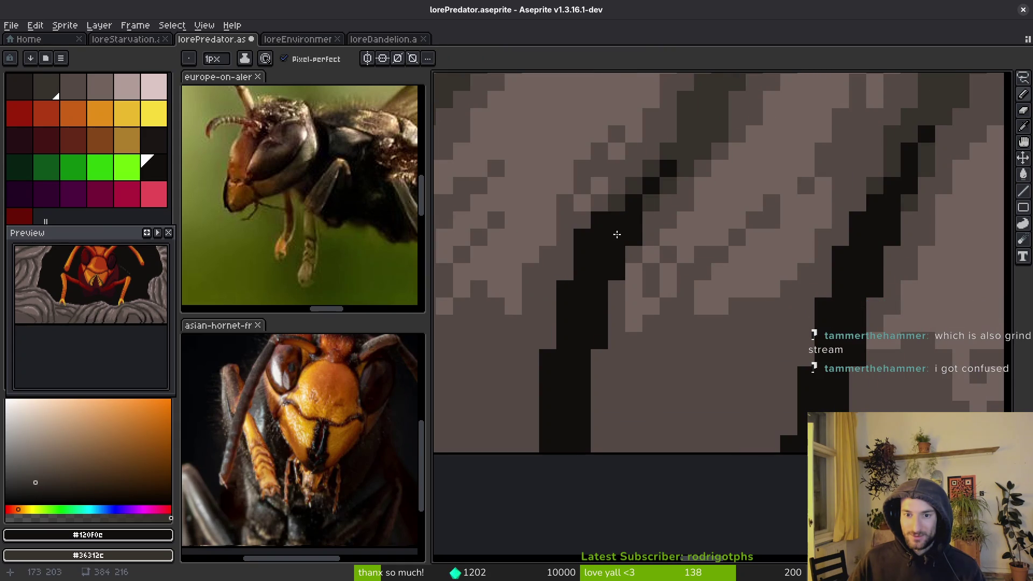
# - Draw a near-black #120f0c crack along the shadow edge and extend it down the dark-grey band
pyautogui.scroll(-3, 626, 231)
pyautogui.scroll(3, 604, 246)
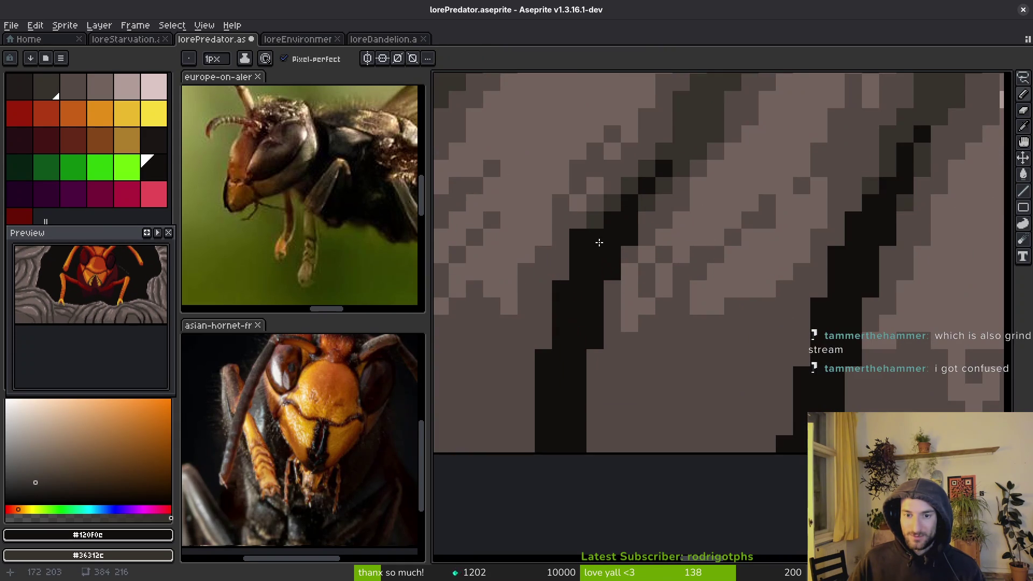
pyautogui.scroll(-1, 637, 202)
pyautogui.scroll(1, 640, 200)
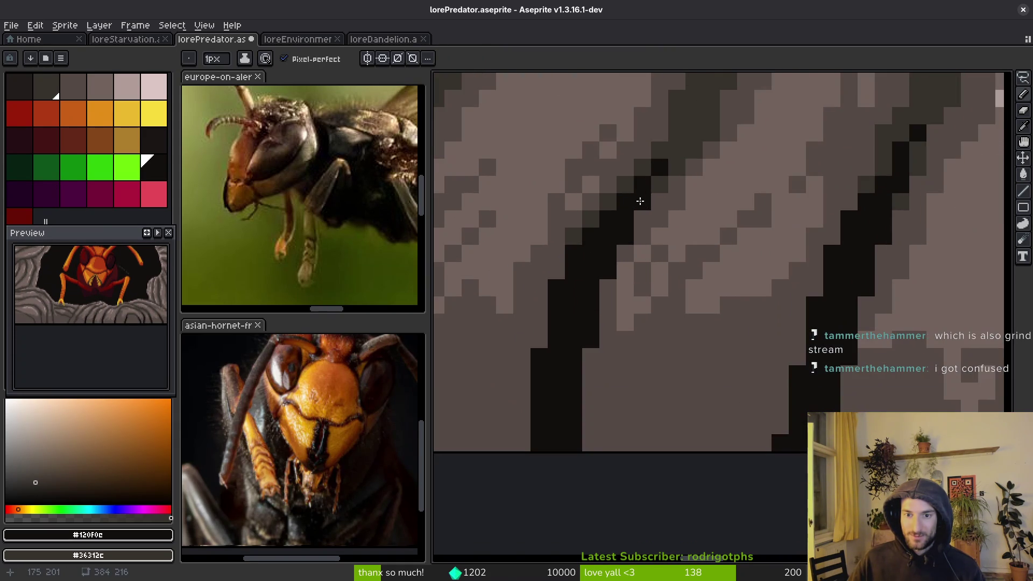
pyautogui.scroll(-3, 637, 202)
pyautogui.scroll(3, 700, 301)
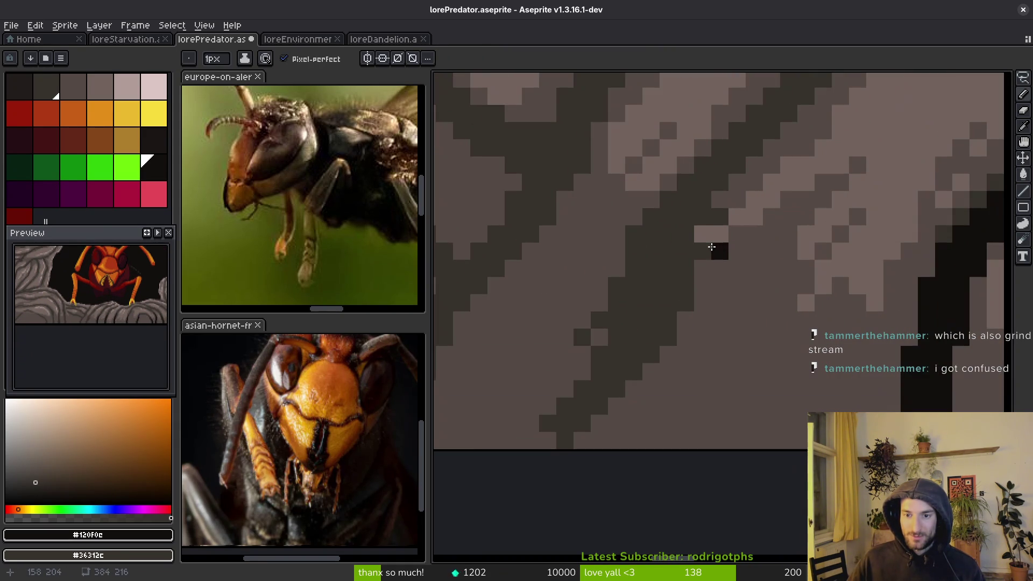
pyautogui.keyDown('alt'); pyautogui.click(714, 222); pyautogui.keyUp('alt')
pyautogui.click(702, 236)
pyautogui.keyDown('alt'); pyautogui.click(698, 215); pyautogui.keyUp('alt')
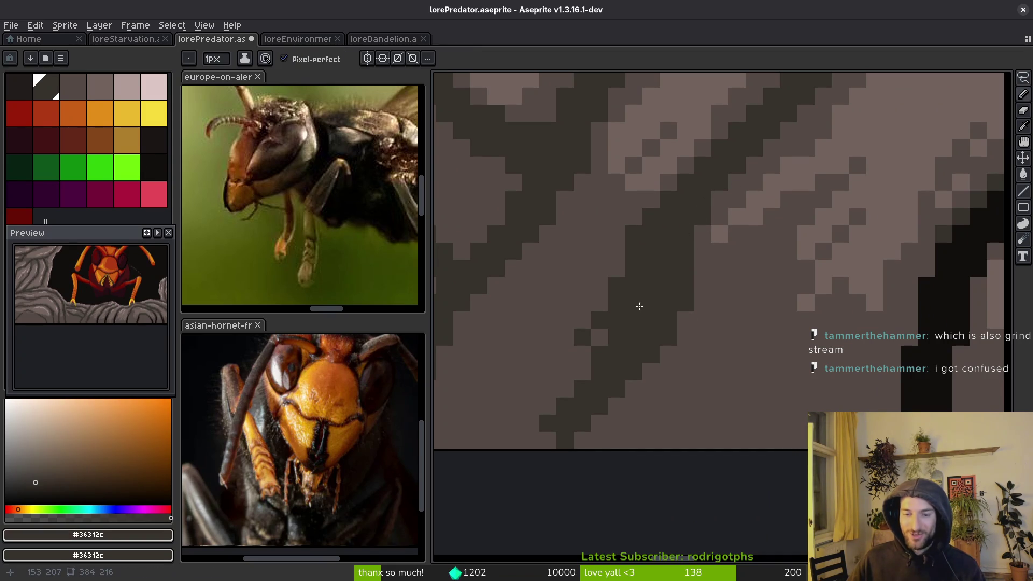
pyautogui.keyDown('alt'); pyautogui.click(945, 306); pyautogui.keyUp('alt')
pyautogui.click(609, 329)
pyautogui.moveTo(609, 329)
pyautogui.mouseDown()
pyautogui.moveTo(511, 446)
pyautogui.moveTo(603, 331)
pyautogui.moveTo(699, 170)
pyautogui.moveTo(767, 130)
pyautogui.moveTo(689, 219)
pyautogui.mouseUp()
pyautogui.click(617, 303)
pyautogui.keyDown('shift'); pyautogui.click(579, 435); pyautogui.keyUp('shift')
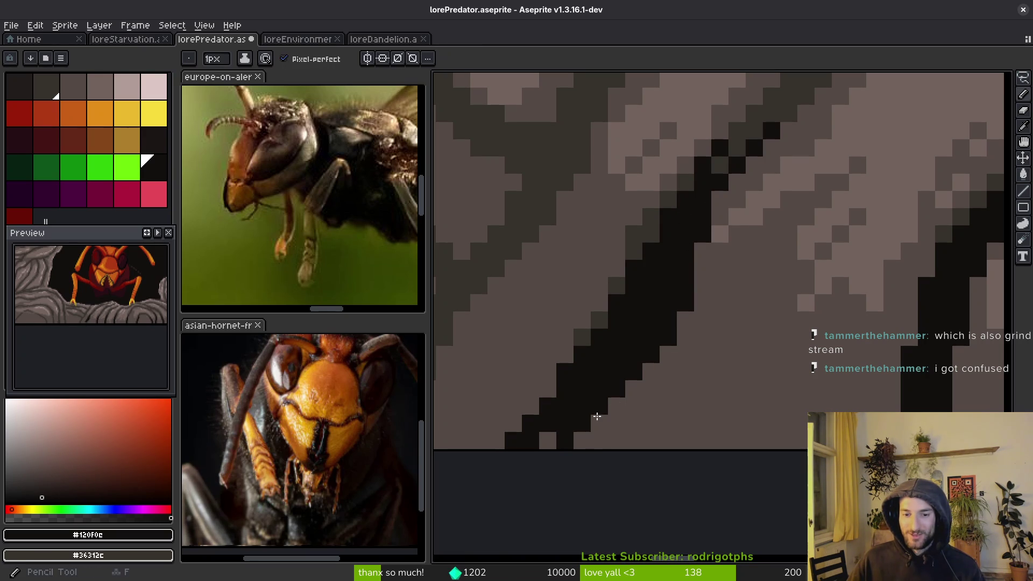
# - Clean up stray pixels along the crack and add two more black pixels to it
pyautogui.scroll(-4, 558, 437)
pyautogui.scroll(4, 619, 381)
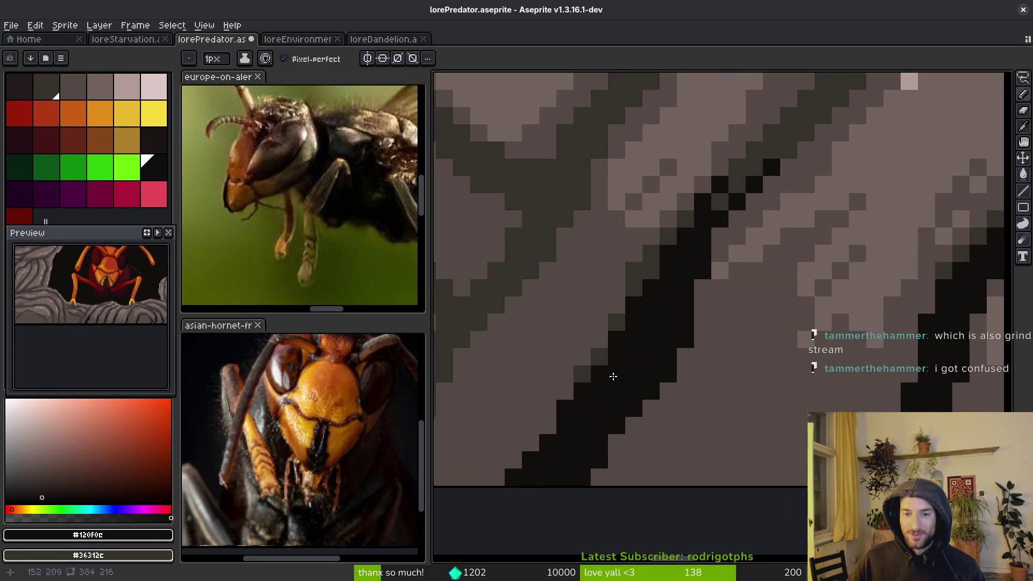
pyautogui.rightClick(600, 356)
pyautogui.click(615, 326)
pyautogui.scroll(-3, 659, 366)
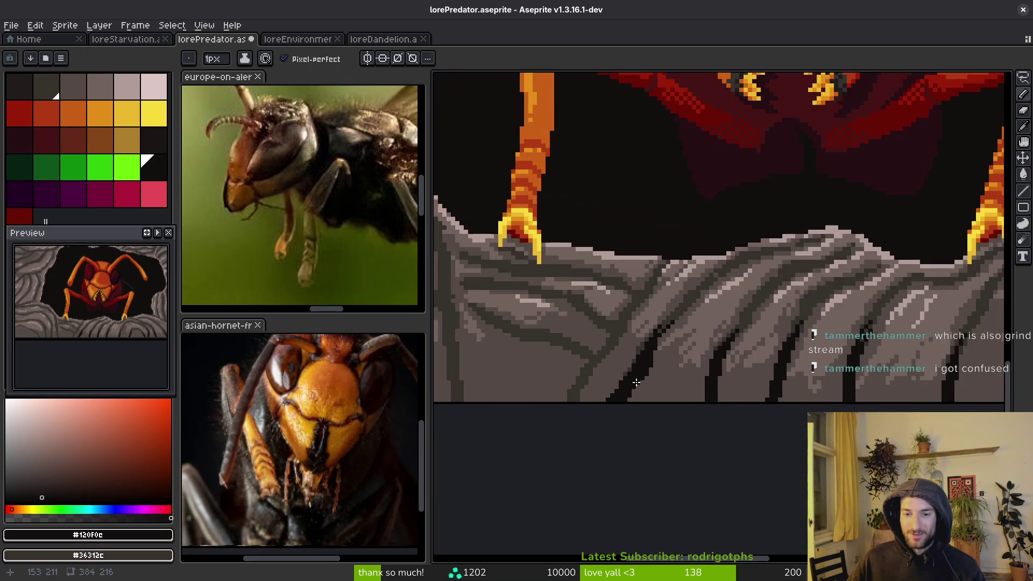
pyautogui.scroll(3, 648, 337)
pyautogui.moveTo(636, 319); pyautogui.dragTo(650, 295)
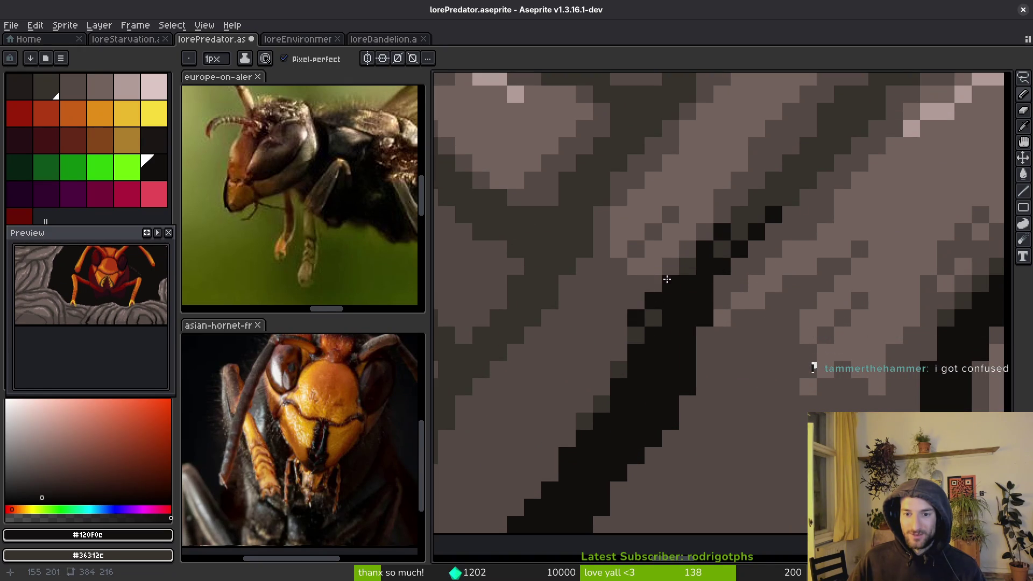
# - Draw a long diagonal black crack along the upper shadow band and fill its gaps
pyautogui.scroll(-4, 666, 279)
pyautogui.scroll(2, 747, 343)
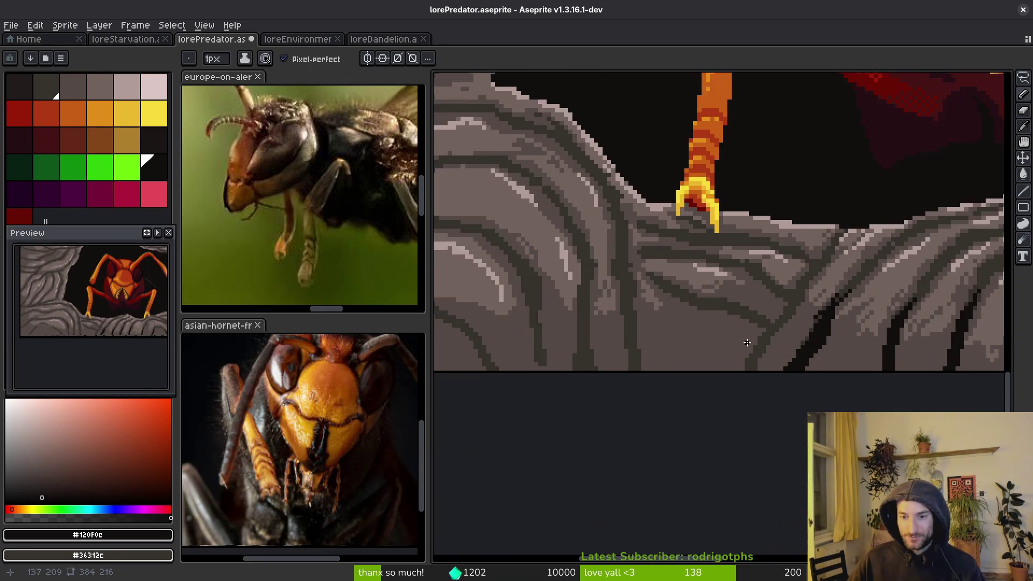
pyautogui.scroll(3, 747, 343)
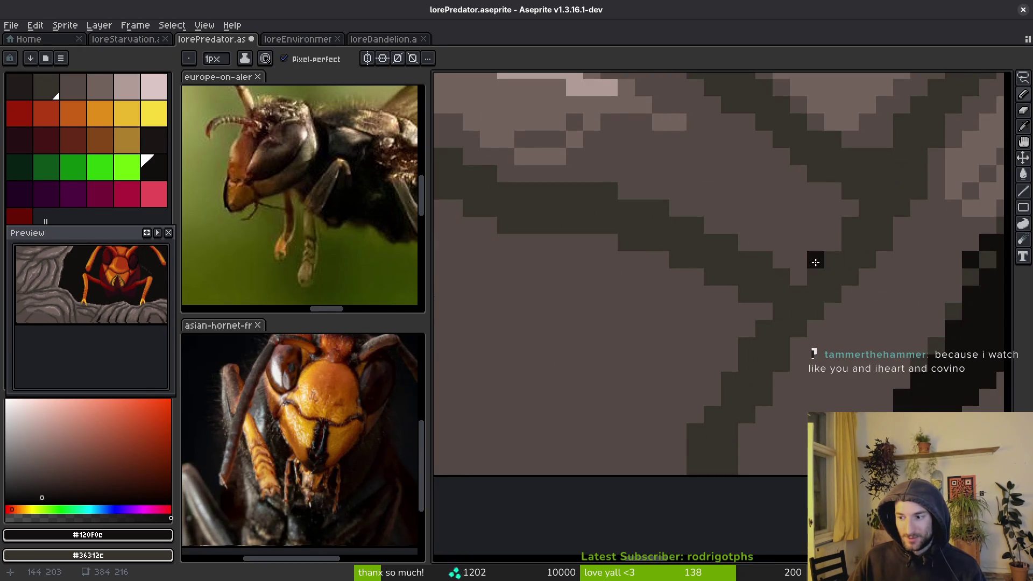
pyautogui.scroll(-1, 777, 265)
pyautogui.scroll(1, 768, 280)
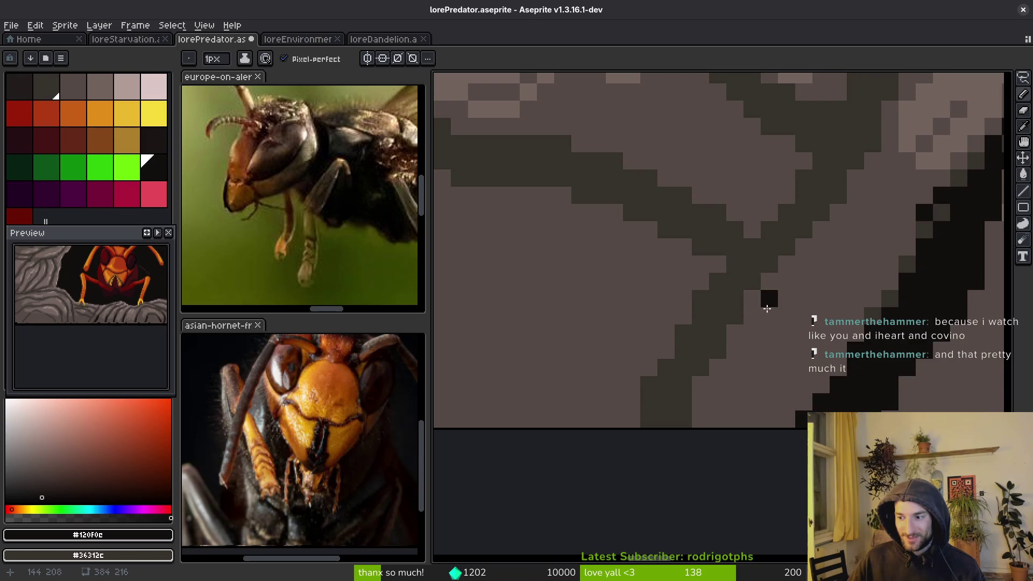
pyautogui.scroll(-1, 745, 288)
pyautogui.scroll(1, 752, 309)
pyautogui.moveTo(832, 114)
pyautogui.mouseDown()
pyautogui.moveTo(780, 208)
pyautogui.moveTo(818, 166)
pyautogui.moveTo(784, 212)
pyautogui.moveTo(779, 200)
pyautogui.moveTo(684, 295)
pyautogui.moveTo(736, 260)
pyautogui.moveTo(699, 316)
pyautogui.moveTo(699, 336)
pyautogui.moveTo(668, 335)
pyautogui.mouseUp()
pyautogui.click(632, 366)
pyautogui.moveTo(702, 299)
pyautogui.mouseDown()
pyautogui.moveTo(692, 350)
pyautogui.moveTo(701, 293)
pyautogui.moveTo(683, 331)
pyautogui.moveTo(622, 273)
pyautogui.moveTo(687, 307)
pyautogui.mouseUp()
# - Add a black branching crack along the band's lower edge to form a fork
pyautogui.scroll(2, 683, 331)
pyautogui.click(540, 239)
pyautogui.moveTo(543, 239)
pyautogui.mouseDown()
pyautogui.moveTo(653, 279)
pyautogui.moveTo(657, 263)
pyautogui.mouseUp()
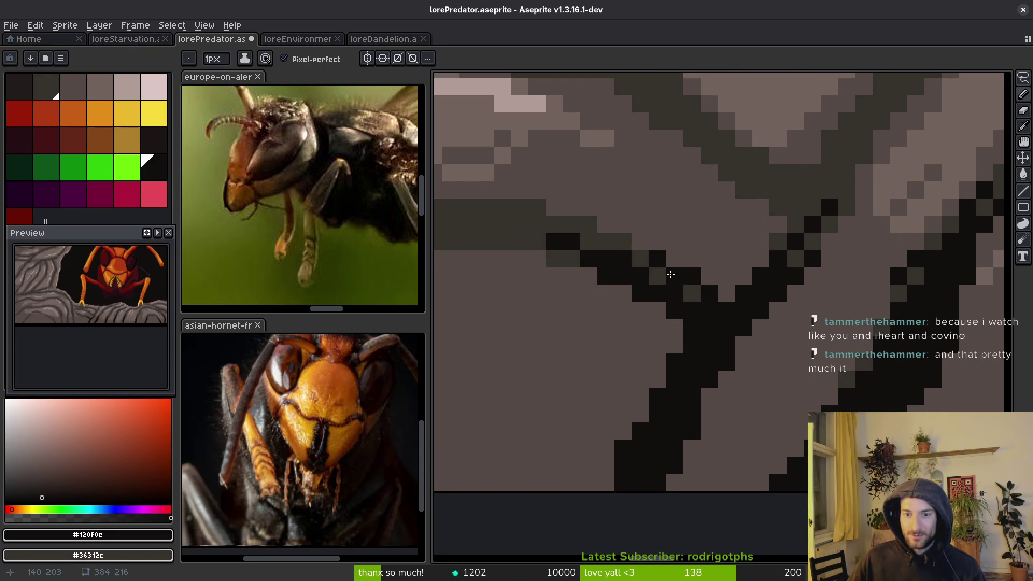
pyautogui.scroll(4, 747, 369)
pyautogui.hscroll(2, 747, 369)
pyautogui.click(705, 289)
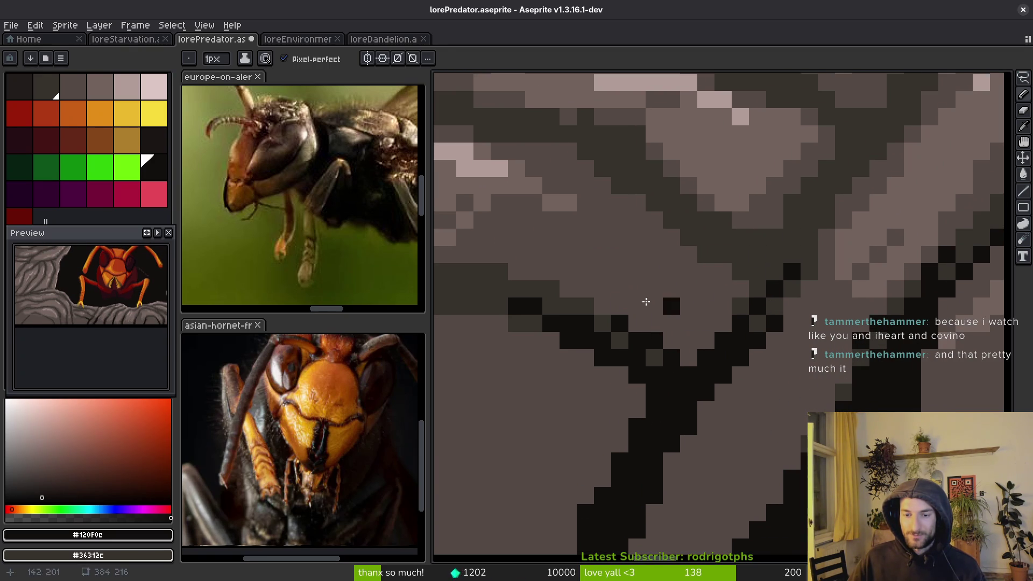
# - Draw a short downward black crack and widen it toward the canvas bottom
pyautogui.scroll(-5, 689, 291)
pyautogui.scroll(3, 633, 357)
pyautogui.scroll(2, 683, 256)
pyautogui.moveTo(722, 207); pyautogui.dragTo(760, 435)
pyautogui.moveTo(739, 318)
pyautogui.mouseDown()
pyautogui.moveTo(746, 377)
pyautogui.moveTo(759, 380)
pyautogui.moveTo(738, 379)
pyautogui.moveTo(718, 243)
pyautogui.mouseUp()
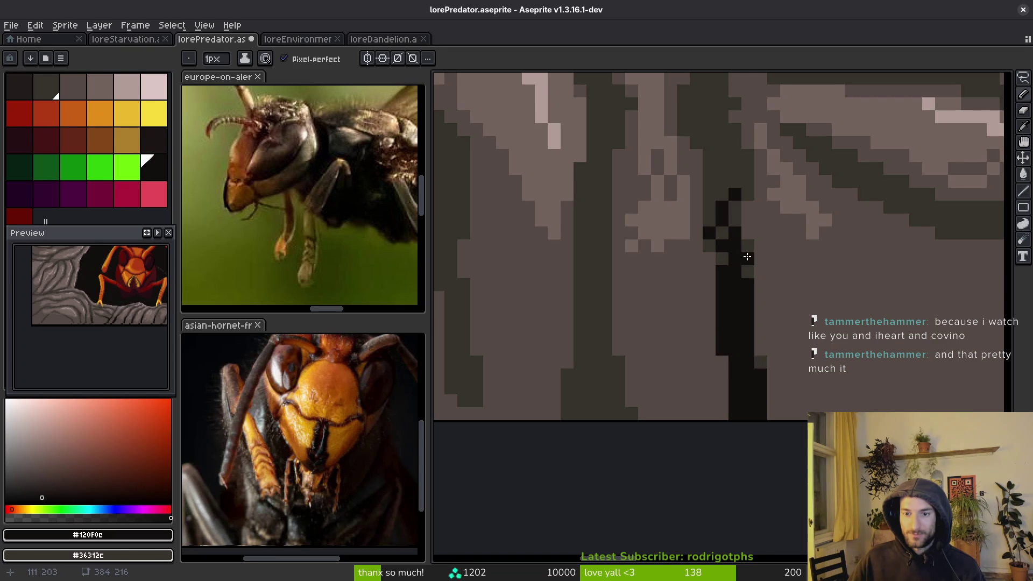
# - Draw a black vertical crack down the dark column, redoing a misplaced stroke
pyautogui.scroll(-3, 733, 353)
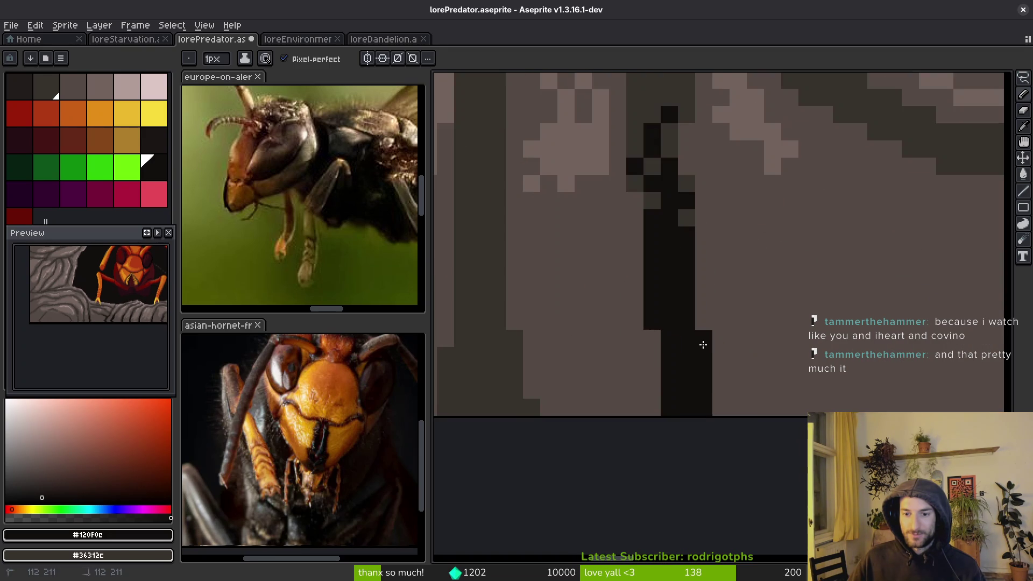
pyautogui.scroll(3, 715, 203)
pyautogui.moveTo(722, 178)
pyautogui.mouseDown()
pyautogui.moveTo(694, 336)
pyautogui.moveTo(720, 205)
pyautogui.moveTo(694, 317)
pyautogui.mouseUp()
pyautogui.hotkey('ctrl', 'z')
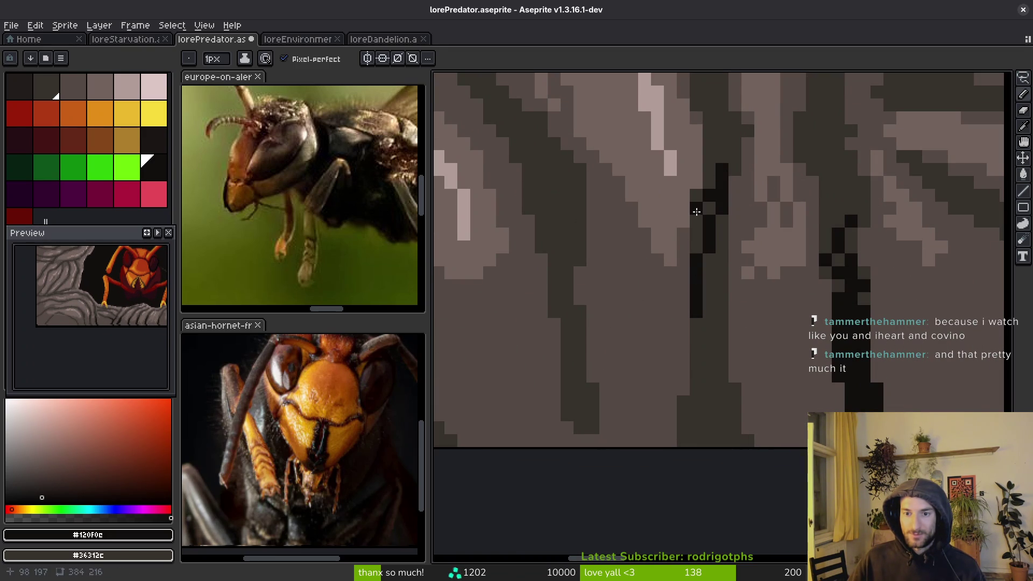
pyautogui.moveTo(718, 237); pyautogui.dragTo(719, 366)
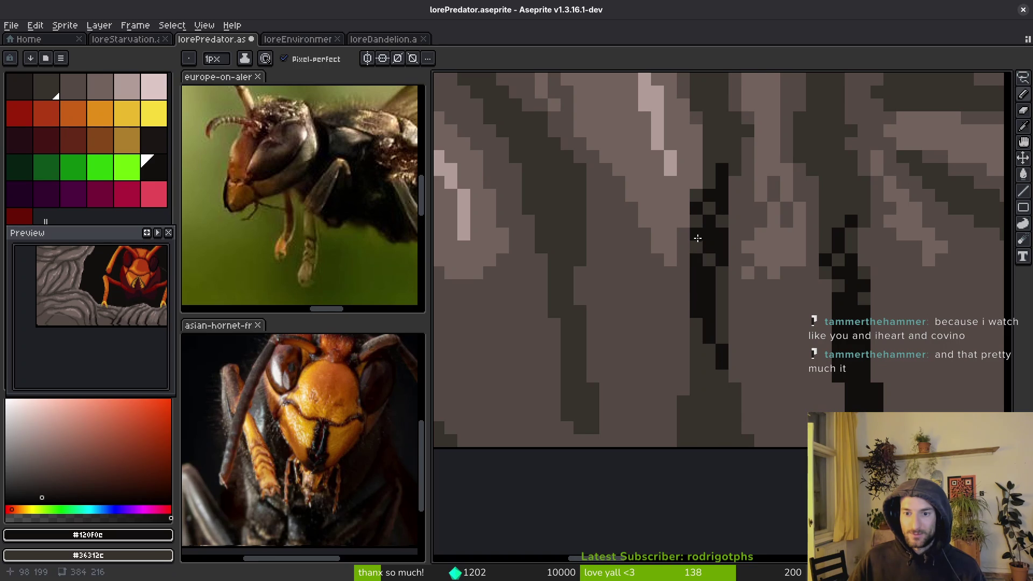
pyautogui.moveTo(723, 309); pyautogui.dragTo(722, 339)
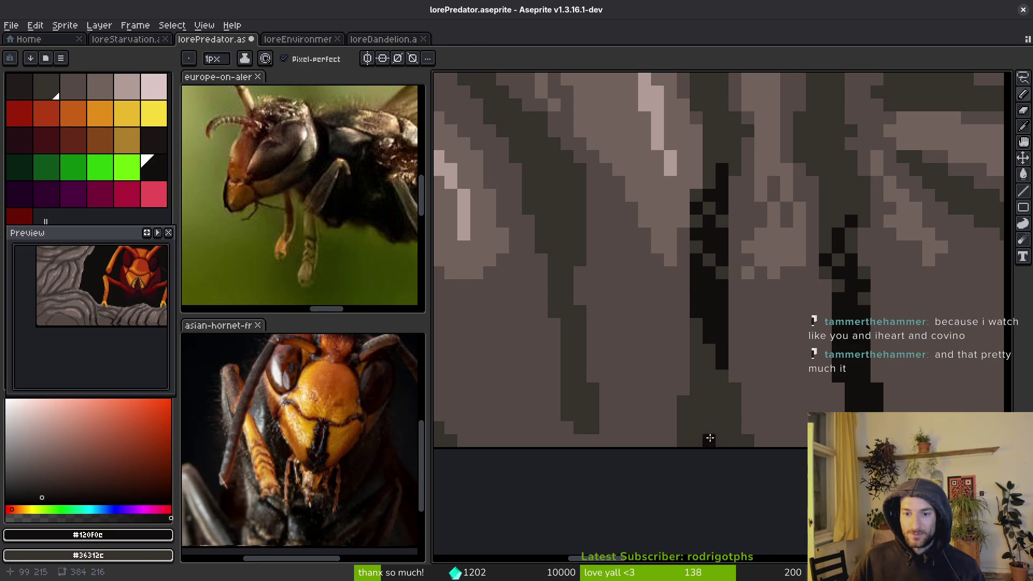
# - Bucket-fill the dark region below the crack with black
pyautogui.press('g')
pyautogui.click(708, 425)
pyautogui.scroll(-3, 708, 418)
pyautogui.scroll(3, 685, 437)
pyautogui.scroll(1, 697, 404)
pyautogui.press('b')
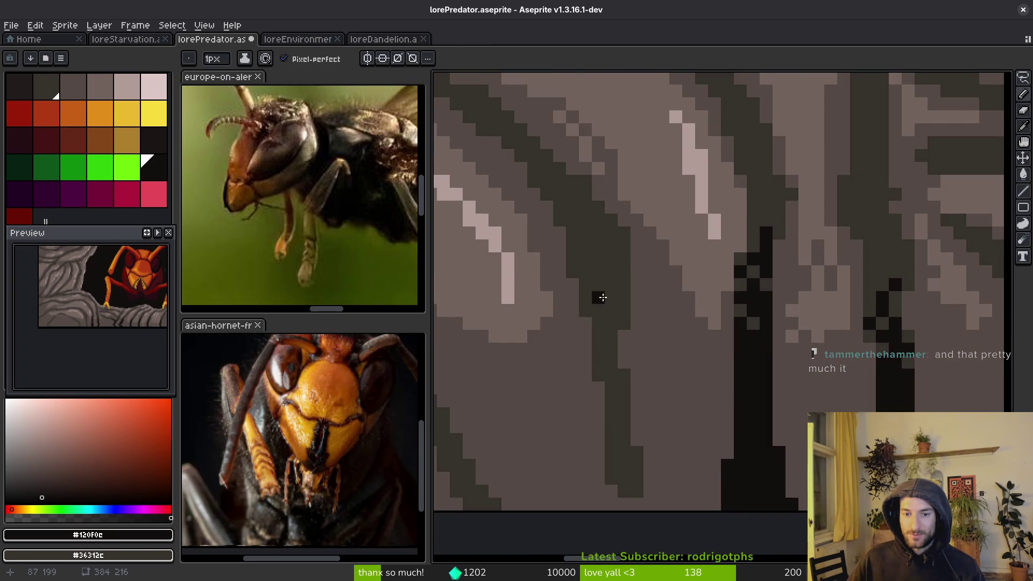
# - Draw another black vertical crack down a neighbouring groove column
pyautogui.moveTo(572, 240)
pyautogui.mouseDown()
pyautogui.moveTo(622, 472)
pyautogui.moveTo(616, 430)
pyautogui.mouseUp()
pyautogui.scroll(-2, 631, 446)
pyautogui.scroll(3, 631, 446)
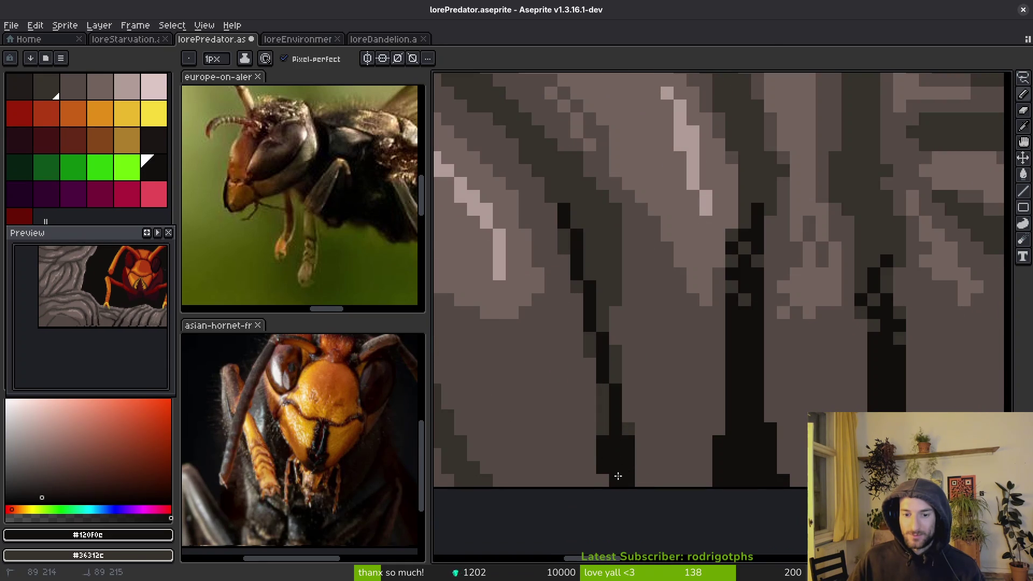
pyautogui.hotkey('ctrl', 'z')
pyautogui.moveTo(599, 227); pyautogui.dragTo(600, 269)
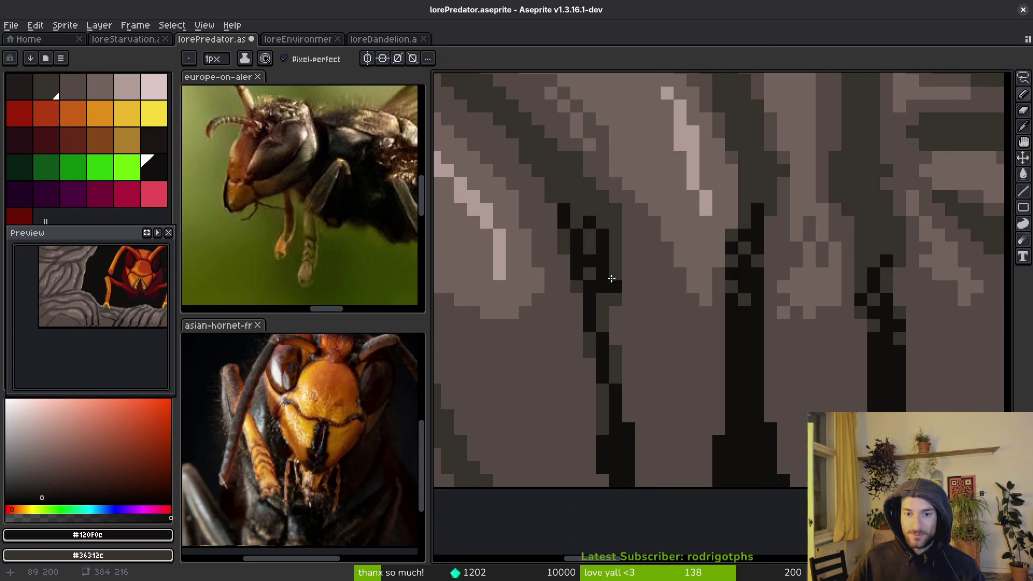
# - Bucket-fill the remaining grey gaps inside the cracks with black
pyautogui.press('g')
pyautogui.click(615, 300)
pyautogui.click(616, 379)
pyautogui.click(602, 409)
pyautogui.click(589, 344)
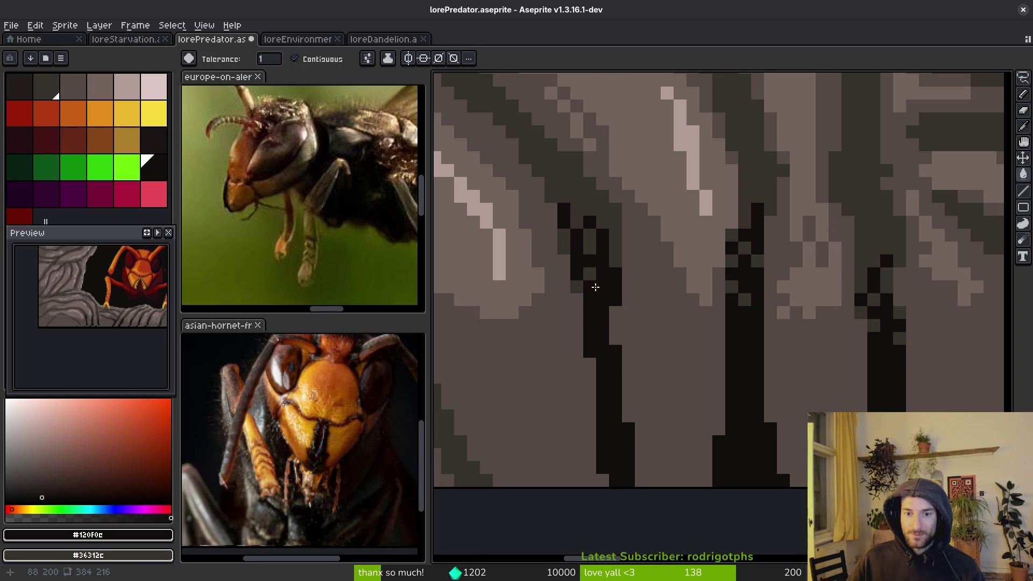
pyautogui.scroll(-3, 599, 288)
pyautogui.scroll(3, 856, 330)
pyautogui.click(730, 238)
pyautogui.click(728, 253)
pyautogui.click(741, 243)
pyautogui.press('b')
# - Tidy the crack edge and extend the crack diagonally up-left into the shadow band
pyautogui.click(753, 266)
pyautogui.rightClick(741, 267)
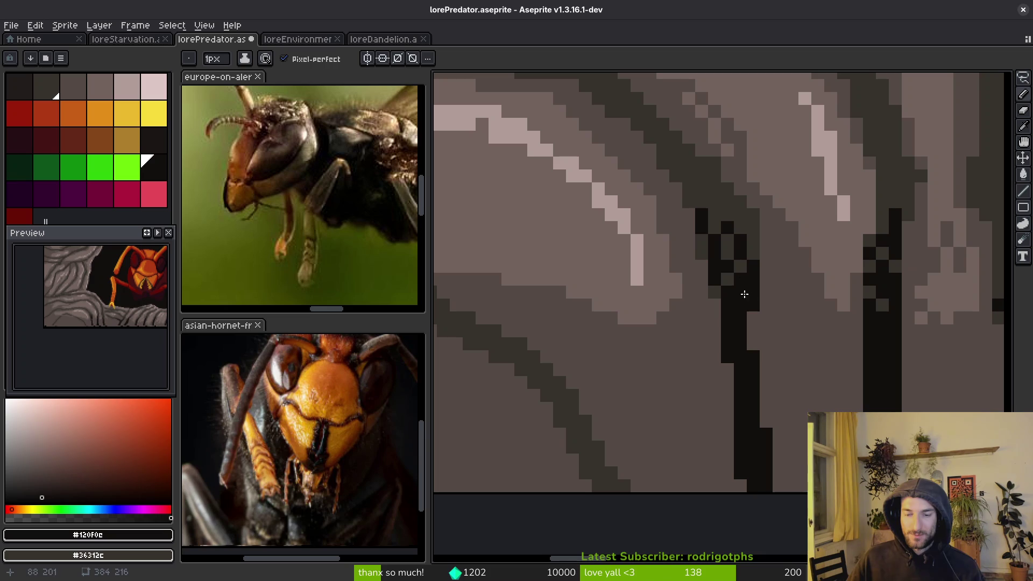
pyautogui.click(714, 214)
pyautogui.moveTo(715, 215); pyautogui.dragTo(694, 189)
pyautogui.click(702, 188)
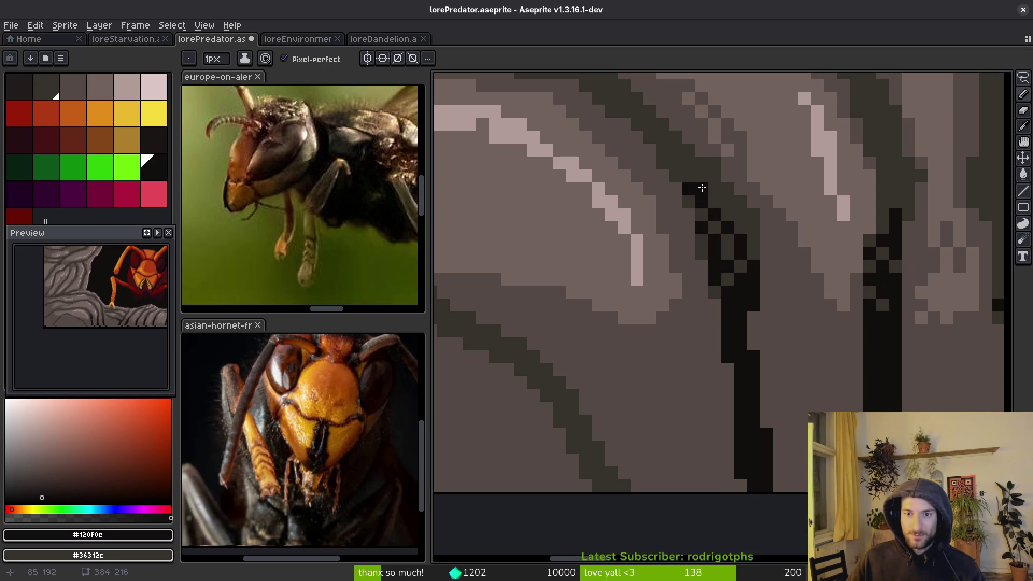
pyautogui.click(684, 175)
pyautogui.moveTo(715, 191); pyautogui.dragTo(728, 197)
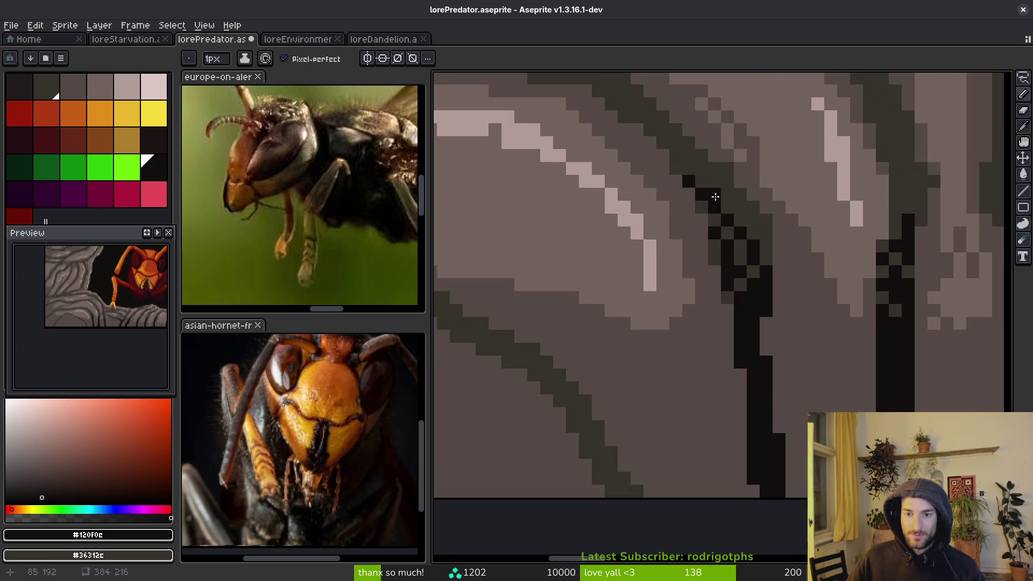
pyautogui.scroll(-3, 699, 269)
pyautogui.scroll(3, 796, 291)
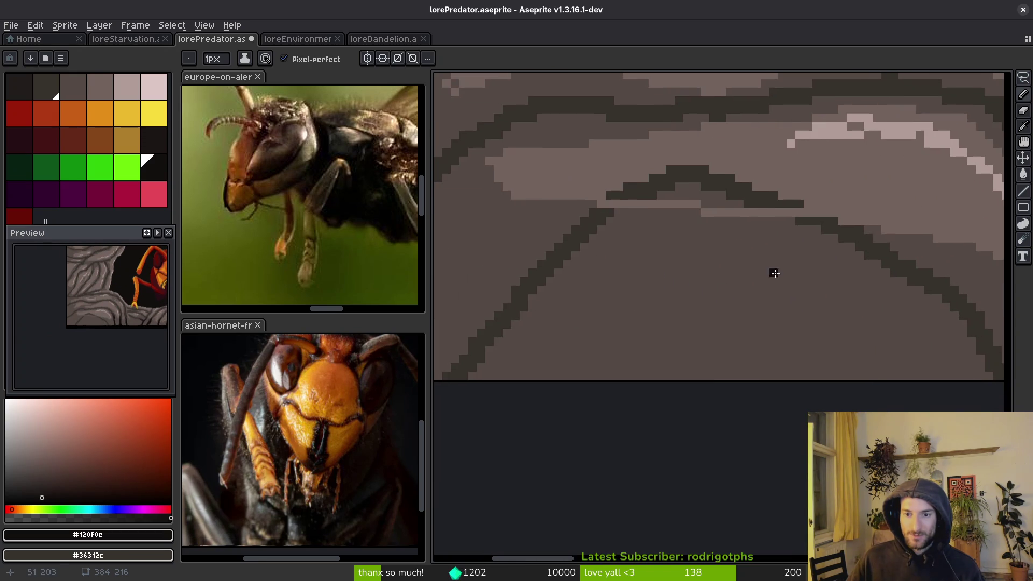
# - Redraw the arch outline in dark grey #36312c with a medium-grey #544a45 upper edge
pyautogui.keyDown('alt'); pyautogui.click(843, 190); pyautogui.keyUp('alt')
pyautogui.keyDown('alt'); pyautogui.click(852, 231); pyautogui.keyUp('alt')
pyautogui.moveTo(609, 215); pyautogui.dragTo(647, 190)
pyautogui.moveTo(763, 213); pyautogui.dragTo(796, 220)
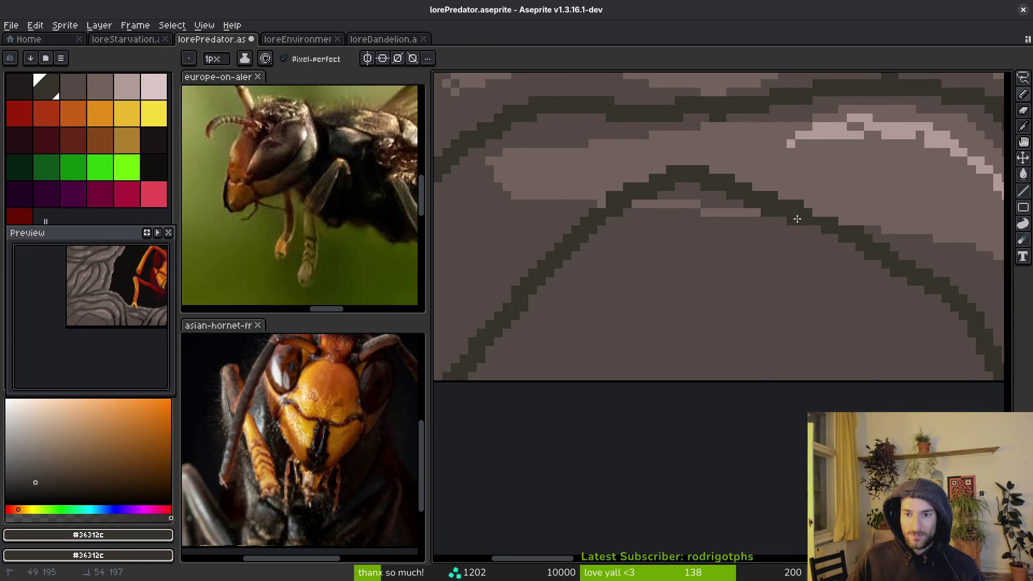
pyautogui.keyDown('alt'); pyautogui.click(725, 215); pyautogui.keyUp('alt')
pyautogui.moveTo(866, 223); pyautogui.dragTo(653, 160)
pyautogui.moveTo(594, 194)
pyautogui.mouseDown()
pyautogui.moveTo(742, 153)
pyautogui.moveTo(802, 186)
pyautogui.moveTo(799, 203)
pyautogui.moveTo(641, 173)
pyautogui.mouseUp()
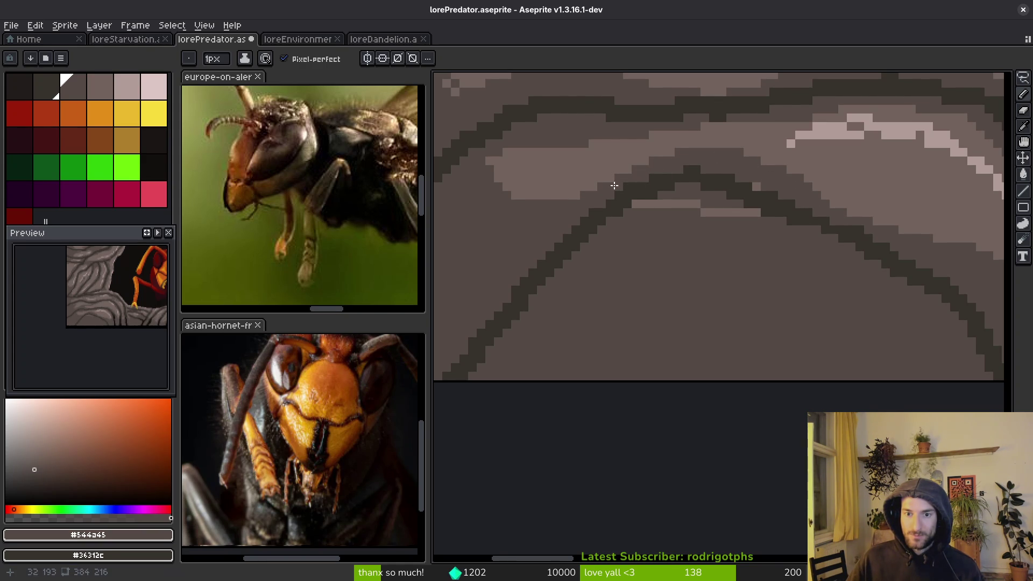
# - Add light grey #71625d highlight lines along the arch and down its sides
pyautogui.keyDown('alt'); pyautogui.click(874, 172); pyautogui.keyUp('alt')
pyautogui.moveTo(803, 179)
pyautogui.mouseDown()
pyautogui.moveTo(646, 157)
pyautogui.moveTo(685, 173)
pyautogui.moveTo(638, 206)
pyautogui.mouseUp()
pyautogui.press('alt')
pyautogui.keyDown('alt'); pyautogui.click(724, 166); pyautogui.keyUp('alt')
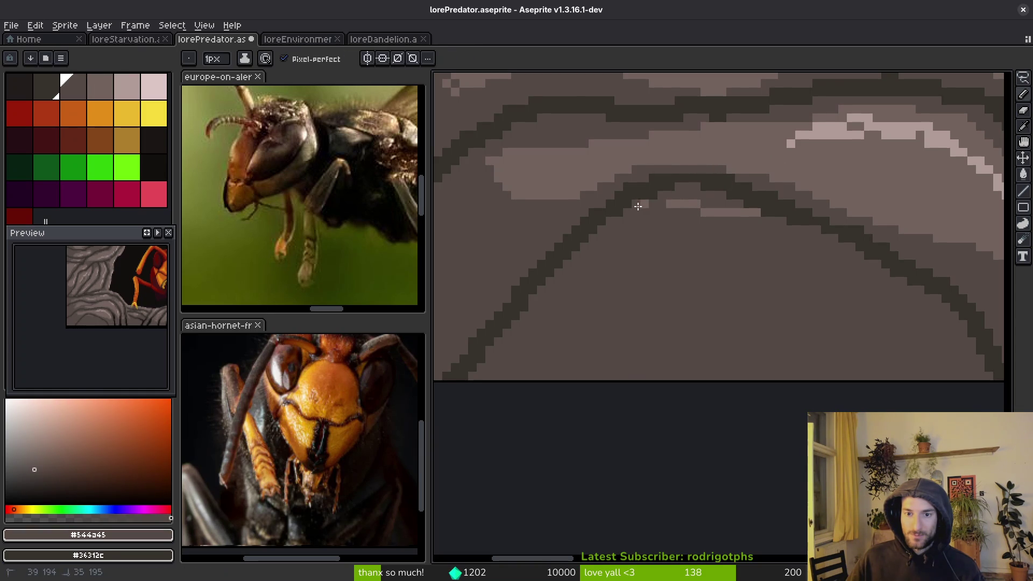
pyautogui.moveTo(760, 212); pyautogui.dragTo(735, 213)
pyautogui.keyDown('alt'); pyautogui.click(698, 203); pyautogui.keyUp('alt')
pyautogui.moveTo(670, 206)
pyautogui.mouseDown()
pyautogui.moveTo(618, 252)
pyautogui.moveTo(518, 391)
pyautogui.mouseUp()
pyautogui.moveTo(739, 212)
pyautogui.mouseDown()
pyautogui.moveTo(883, 315)
pyautogui.moveTo(918, 392)
pyautogui.mouseUp()
# - Bucket-fill the area under the arch
pyautogui.press('g')
pyautogui.click(715, 352)
pyautogui.scroll(-1, 726, 347)
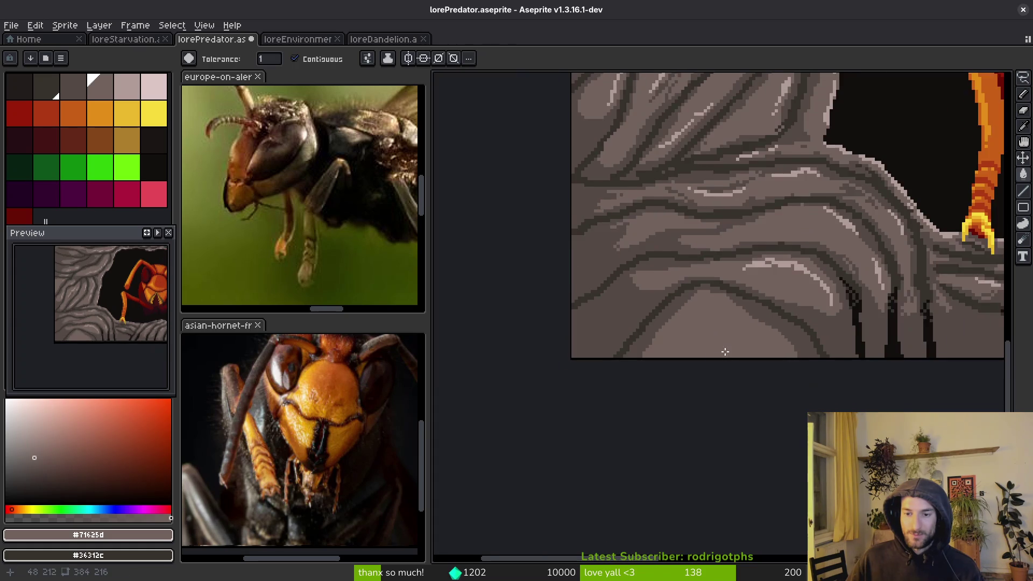
# - Touch up the light pixels inside the arched swirl with Pencil strokes and a fill
pyautogui.scroll(3, 726, 347)
pyautogui.press('b')
pyautogui.moveTo(721, 253)
pyautogui.mouseDown()
pyautogui.moveTo(694, 266)
pyautogui.moveTo(651, 325)
pyautogui.mouseUp()
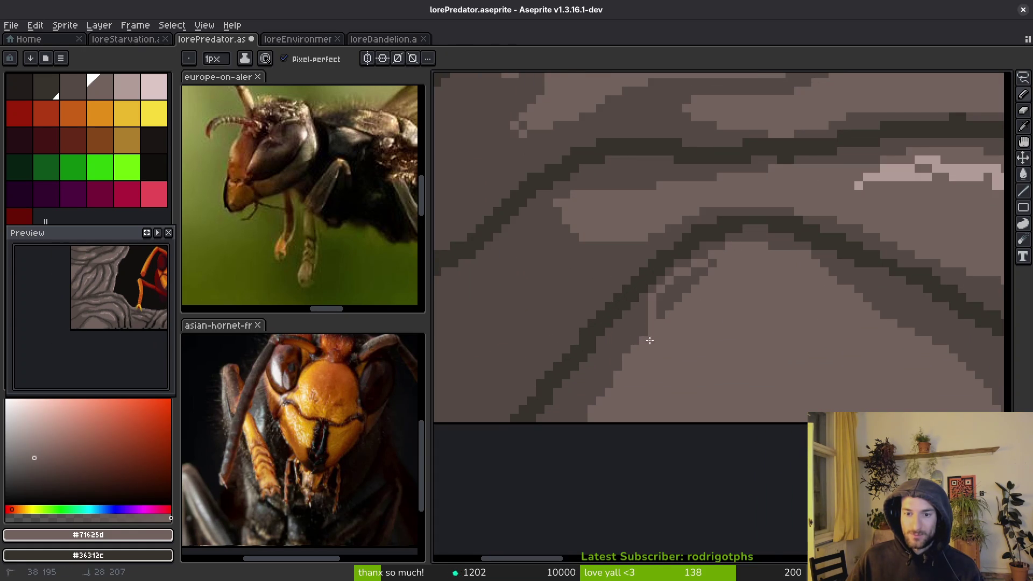
pyautogui.press('g')
pyautogui.click(670, 301)
pyautogui.press('b')
pyautogui.click(646, 328)
pyautogui.click(714, 264)
pyautogui.scroll(-3, 793, 325)
pyautogui.scroll(2, 793, 325)
# - Sample near-black #120f0c and blacken the pixels along the dark diagonal line
pyautogui.keyDown('alt'); pyautogui.click(947, 339); pyautogui.keyUp('alt')
pyautogui.scroll(2, 811, 303)
pyautogui.moveTo(764, 253)
pyautogui.mouseDown()
pyautogui.moveTo(784, 288)
pyautogui.moveTo(872, 293)
pyautogui.mouseUp()
pyautogui.moveTo(867, 328)
pyautogui.mouseDown()
pyautogui.moveTo(876, 341)
pyautogui.moveTo(785, 272)
pyautogui.moveTo(807, 282)
pyautogui.mouseUp()
pyautogui.press('g')
pyautogui.click(802, 288)
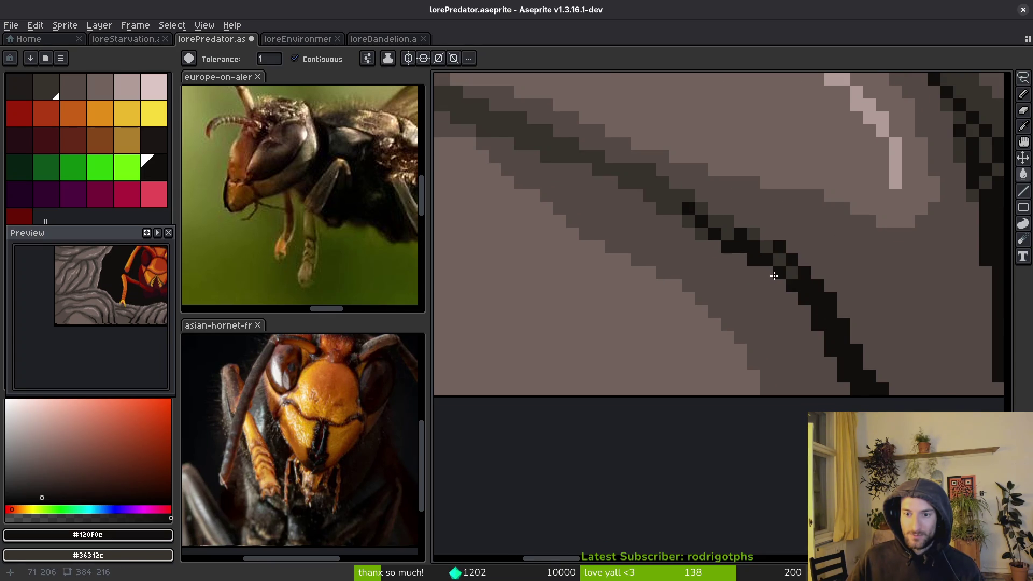
# - Blacken the next diagonal groove down to the sprite's bottom edge with two near-black strokes
pyautogui.scroll(-2, 773, 275)
pyautogui.scroll(1, 680, 328)
pyautogui.scroll(1, 738, 240)
pyautogui.press('b')
pyautogui.moveTo(824, 199); pyautogui.dragTo(705, 323)
pyautogui.moveTo(807, 225); pyautogui.dragTo(725, 329)
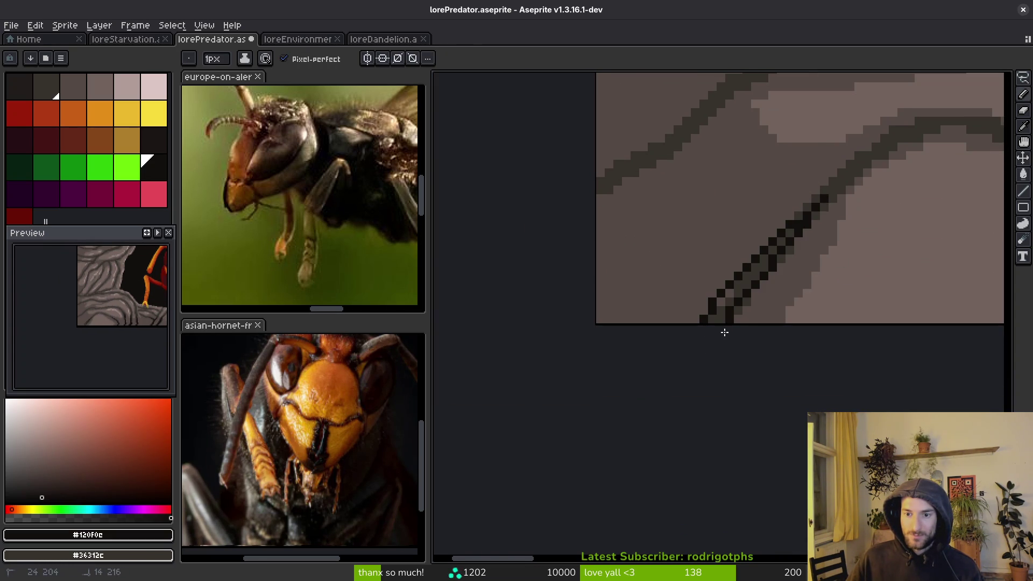
# - Fill the grey gaps in that crack with black and extend it further up the diagonal
pyautogui.press('g')
pyautogui.click(726, 297)
pyautogui.click(719, 312)
pyautogui.click(727, 301)
pyautogui.click(721, 301)
pyautogui.press('b')
pyautogui.click(739, 313)
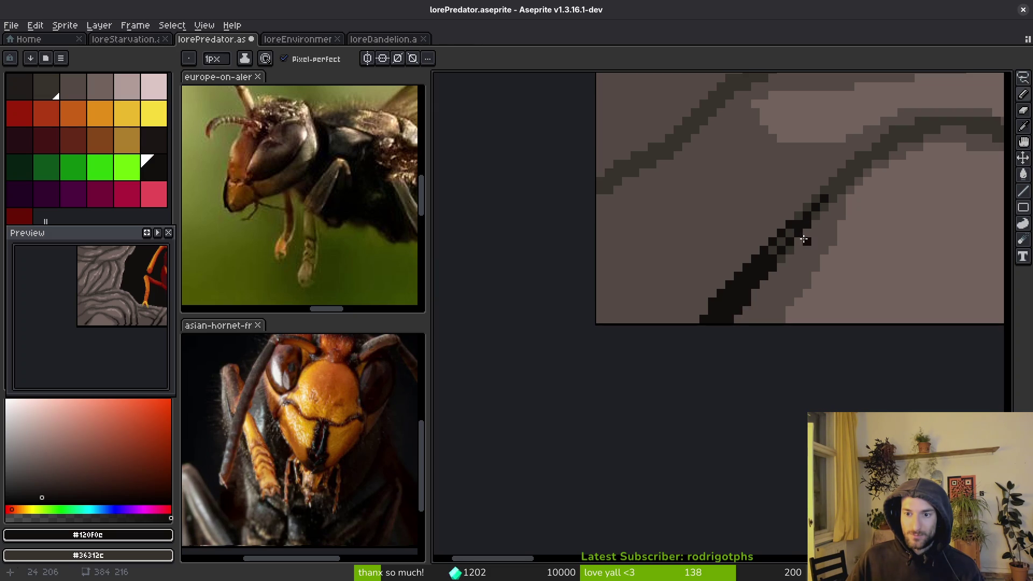
pyautogui.moveTo(799, 207); pyautogui.dragTo(766, 248)
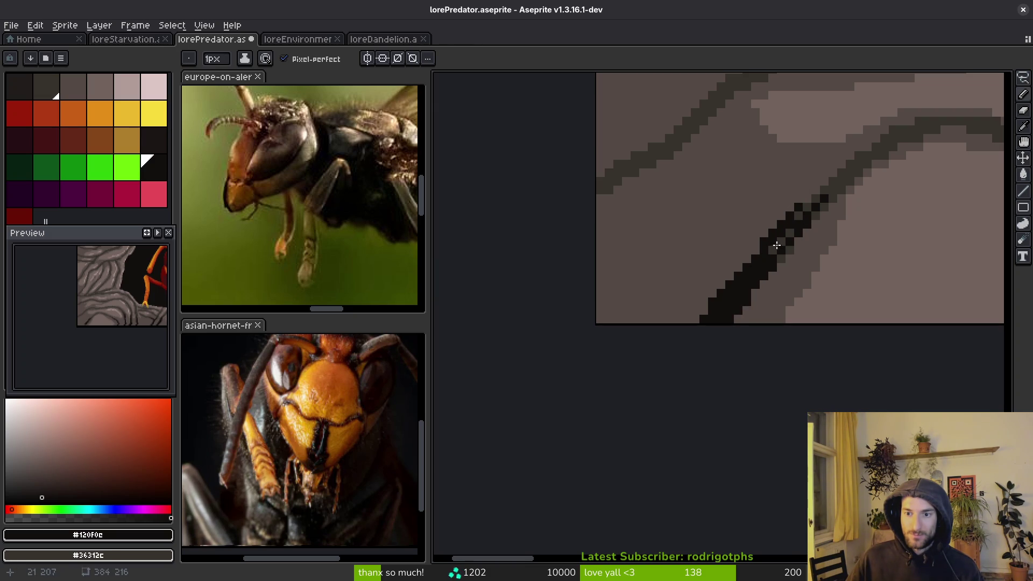
# - Draw two new near-black cracks running down-left to the sprite's left edge and touch up their pixels
pyautogui.scroll(-2, 796, 265)
pyautogui.scroll(1, 754, 287)
pyautogui.scroll(1, 753, 287)
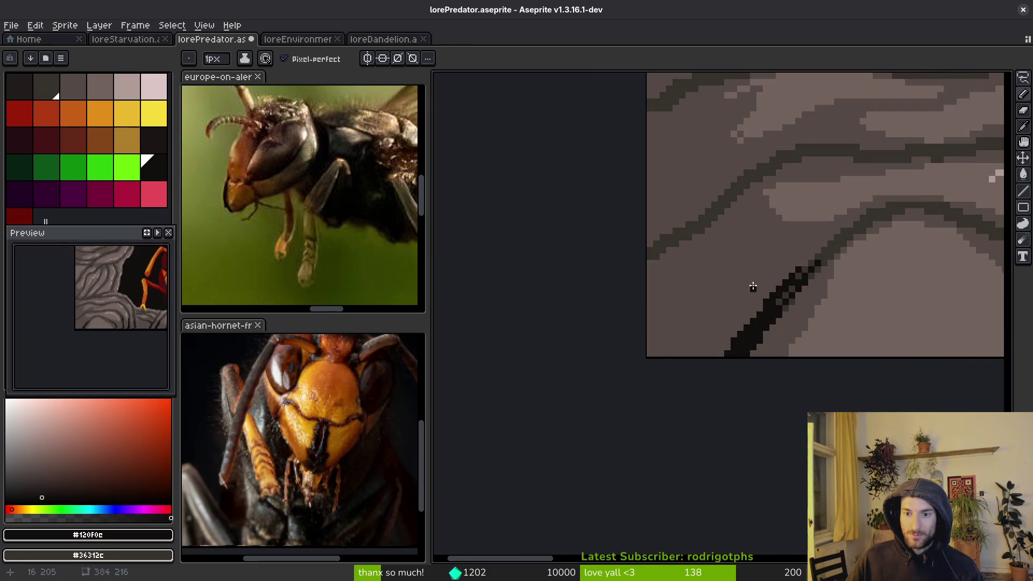
pyautogui.moveTo(747, 179)
pyautogui.mouseDown()
pyautogui.moveTo(733, 198)
pyautogui.moveTo(641, 243)
pyautogui.mouseUp()
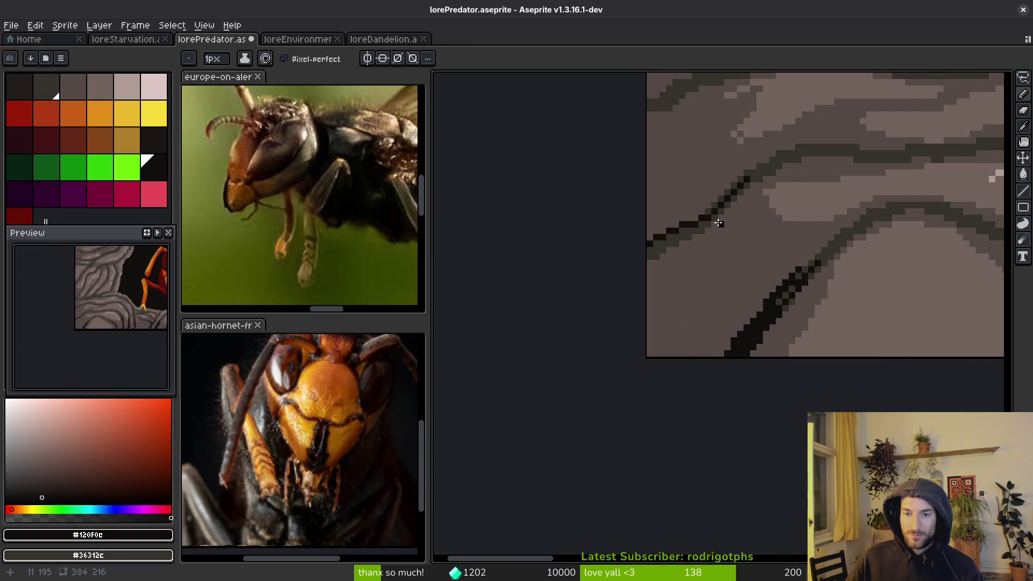
pyautogui.scroll(1, 723, 219)
pyautogui.moveTo(749, 185); pyautogui.dragTo(581, 296)
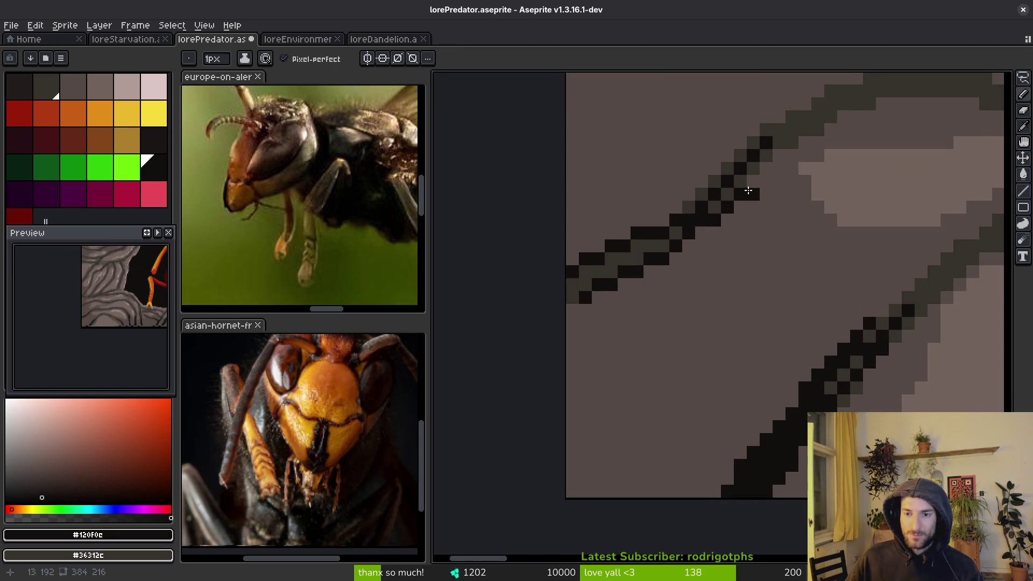
pyautogui.keyDown('alt'); pyautogui.click(743, 191); pyautogui.keyUp('alt')
pyautogui.keyDown('alt'); pyautogui.click(743, 189); pyautogui.keyUp('alt')
pyautogui.click(688, 208)
pyautogui.click(662, 255)
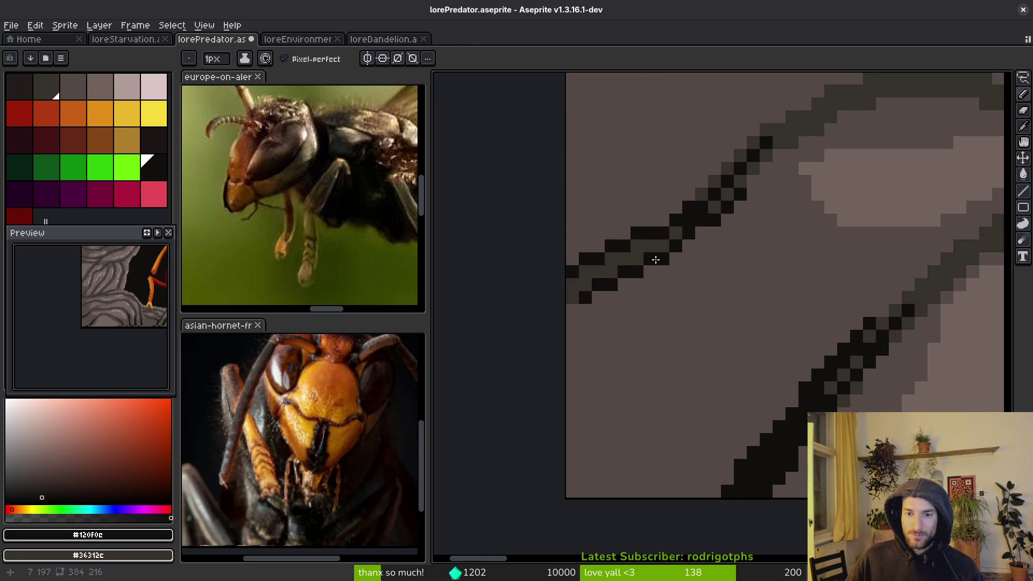
pyautogui.press('g')
pyautogui.click(619, 264)
pyautogui.click(597, 296)
# - Draw a pair of parallel dark crack lines running down-left across the rock
pyautogui.scroll(-2, 598, 295)
pyautogui.scroll(1, 698, 196)
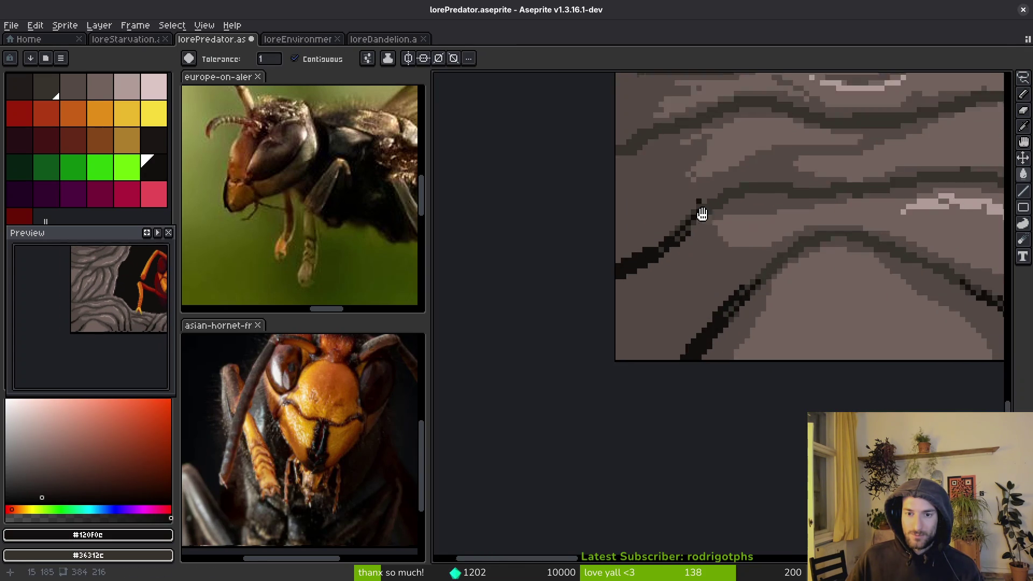
pyautogui.scroll(2, 698, 195)
pyautogui.press('b')
pyautogui.moveTo(681, 144)
pyautogui.mouseDown()
pyautogui.moveTo(555, 193)
pyautogui.moveTo(530, 216)
pyautogui.mouseUp()
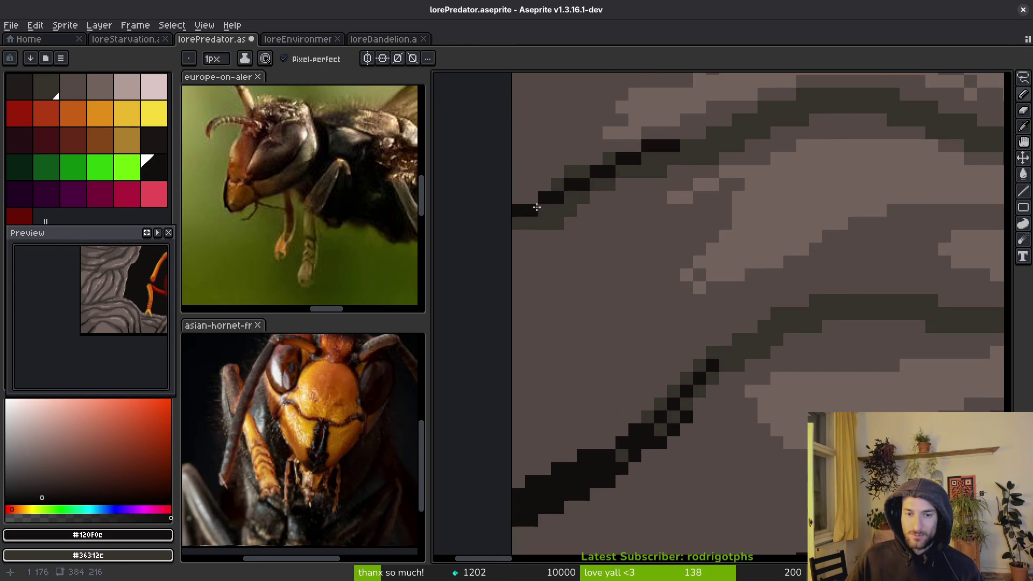
pyautogui.moveTo(710, 147); pyautogui.dragTo(516, 251)
# - Fill the gaps between the parallel cracks into one thick near-black band and dab extra dark pixels
pyautogui.press('g')
pyautogui.click(534, 224)
pyautogui.click(530, 229)
pyautogui.click(638, 171)
pyautogui.click(598, 185)
pyautogui.press('b')
pyautogui.click(738, 146)
pyautogui.click(724, 146)
pyautogui.scroll(-6, 751, 217)
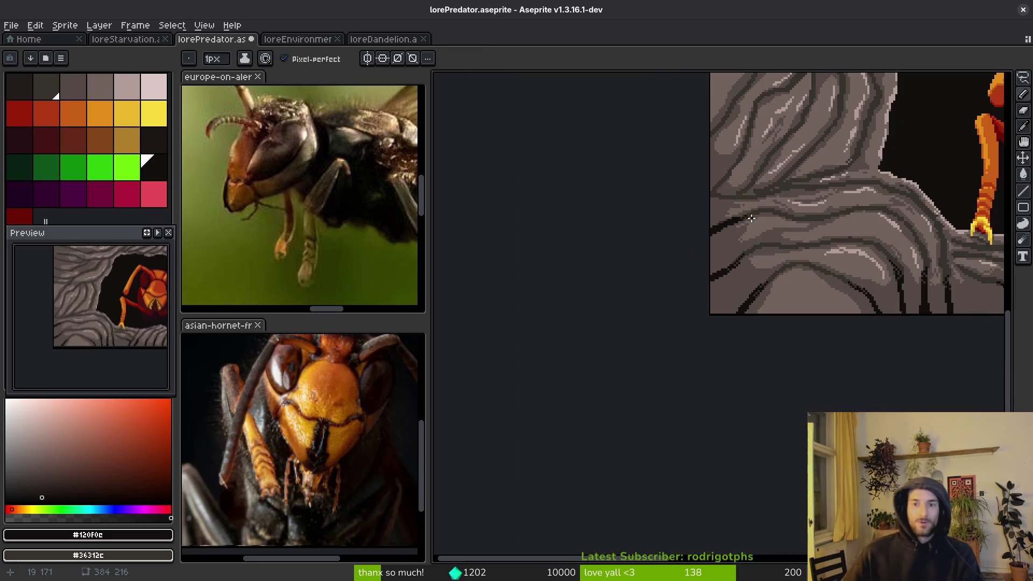
# - Paint a thick near-black horizontal crack along the rock's dark band
pyautogui.scroll(-3, 665, 341)
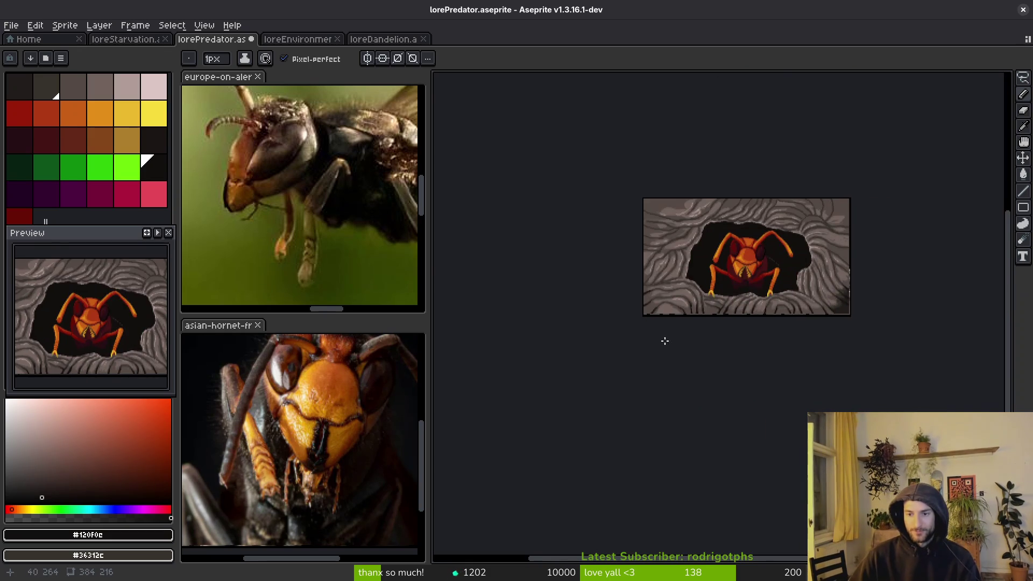
pyautogui.scroll(6, 665, 340)
pyautogui.scroll(3, 662, 328)
pyautogui.moveTo(616, 274)
pyautogui.mouseDown()
pyautogui.moveTo(768, 315)
pyautogui.moveTo(617, 305)
pyautogui.mouseUp()
pyautogui.click(689, 323)
pyautogui.click(774, 324)
# - Add a short black diagonal branch rising right and blacken the lower dark band further right
pyautogui.moveTo(844, 291)
pyautogui.mouseDown()
pyautogui.moveTo(862, 272)
pyautogui.moveTo(810, 290)
pyautogui.mouseUp()
pyautogui.click(878, 255)
pyautogui.click(827, 273)
pyautogui.click(896, 274)
pyautogui.click(914, 256)
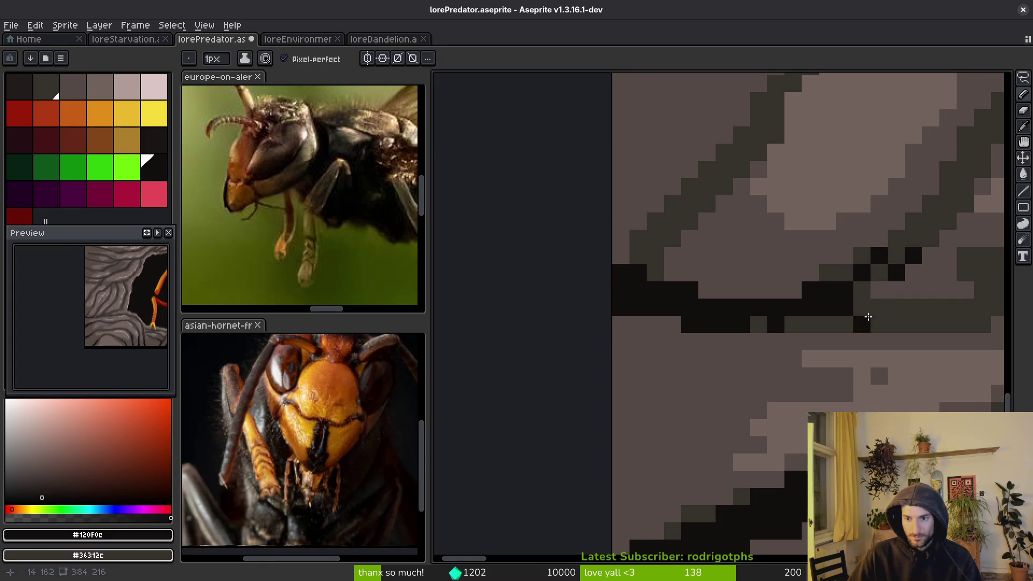
pyautogui.click(862, 308)
pyautogui.moveTo(793, 324); pyautogui.dragTo(918, 323)
pyautogui.click(930, 323)
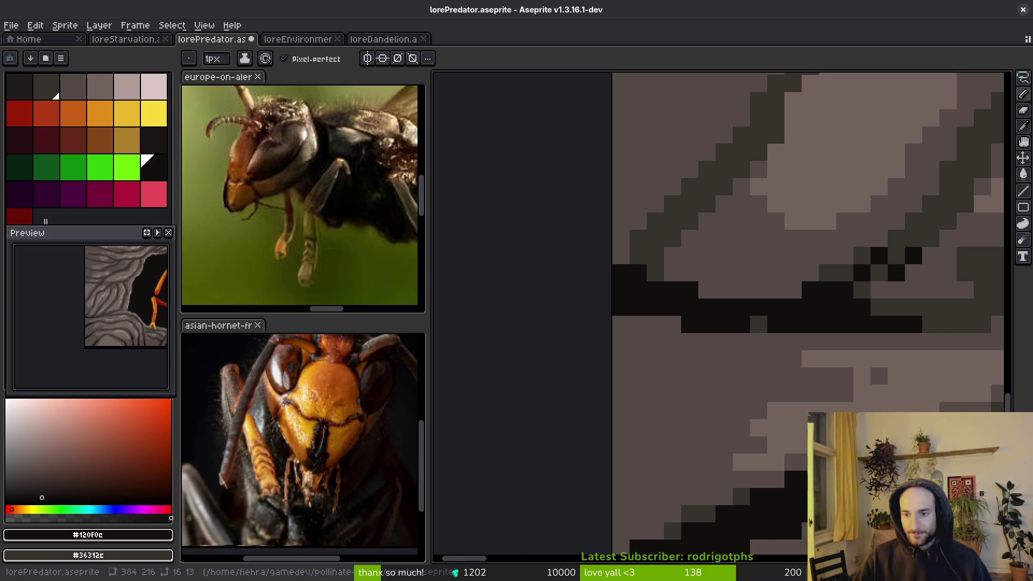
# - Dab a few dark pixels onto the rock's lower area
pyautogui.scroll(-1, 743, 398)
pyautogui.scroll(1, 746, 404)
pyautogui.moveTo(746, 403); pyautogui.dragTo(729, 383)
pyautogui.click(712, 383)
pyautogui.click(747, 383)
# - Blacken the diagonal groove into a crack running down-left
pyautogui.moveTo(574, 400); pyautogui.dragTo(742, 406)
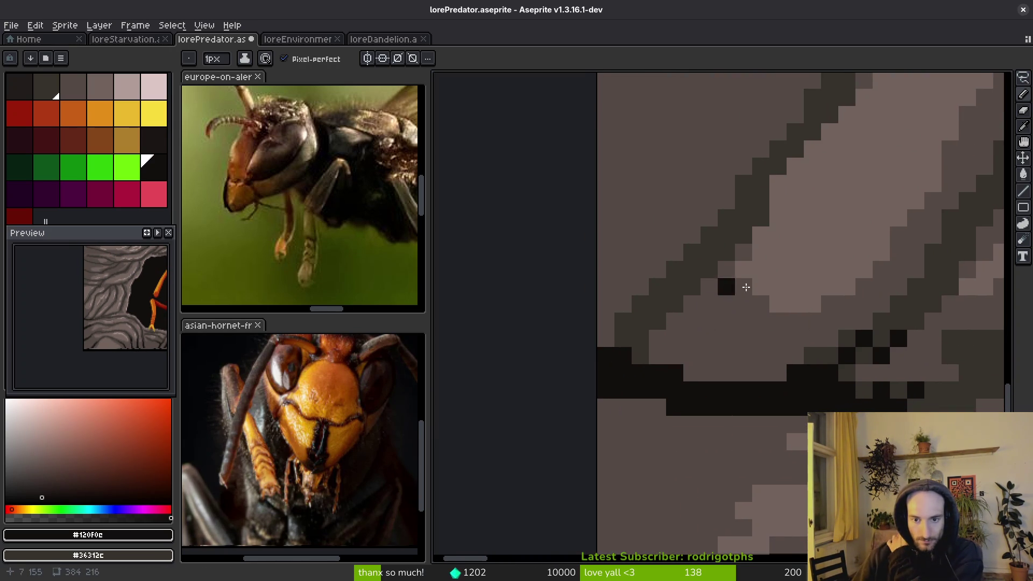
pyautogui.moveTo(771, 162)
pyautogui.mouseDown()
pyautogui.moveTo(726, 231)
pyautogui.moveTo(619, 332)
pyautogui.moveTo(694, 285)
pyautogui.moveTo(759, 198)
pyautogui.mouseUp()
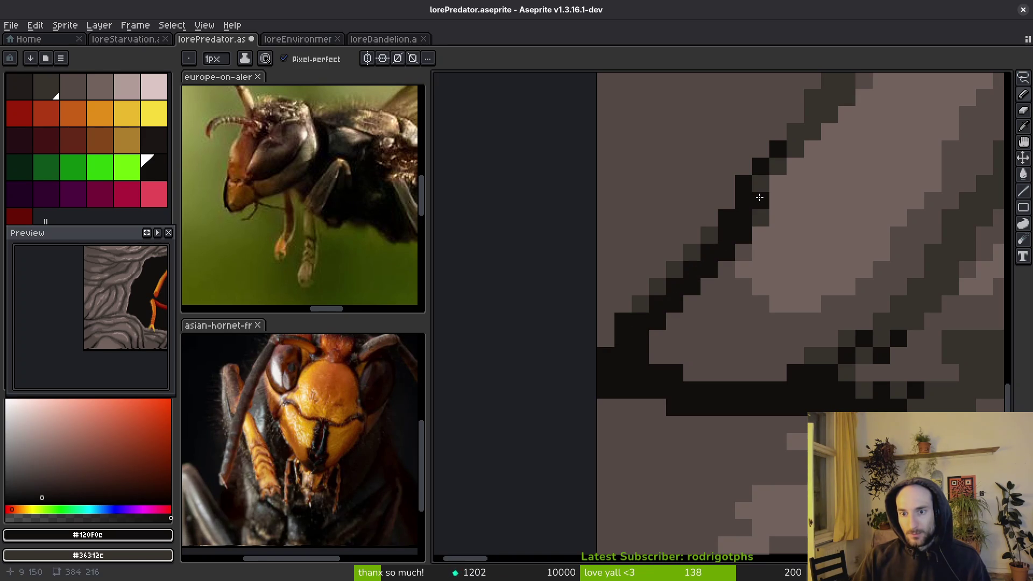
pyautogui.moveTo(699, 248)
pyautogui.mouseDown()
pyautogui.moveTo(611, 339)
pyautogui.moveTo(667, 339)
pyautogui.mouseUp()
pyautogui.scroll(-3, 681, 345)
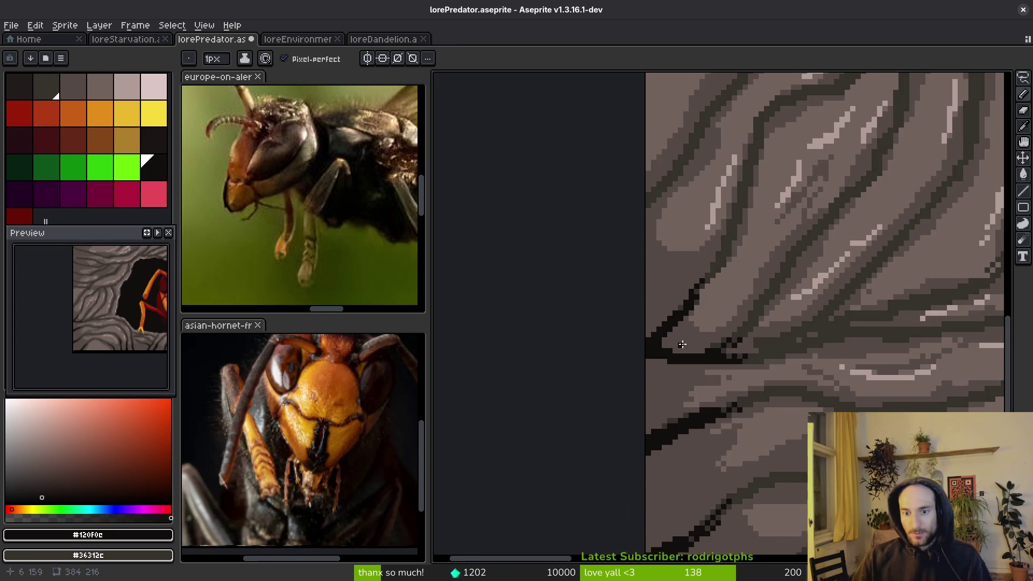
pyautogui.scroll(3, 730, 245)
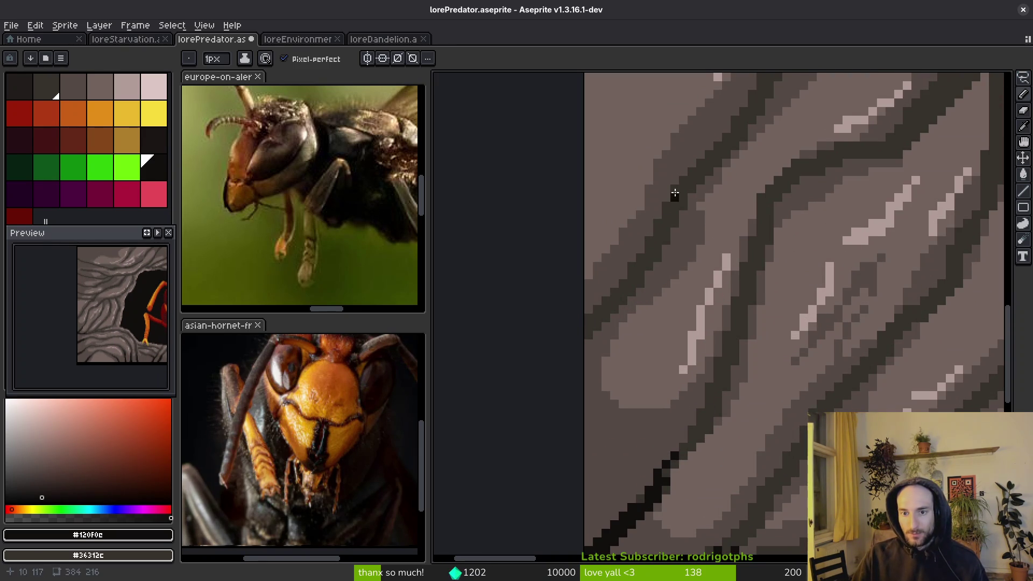
pyautogui.moveTo(697, 175); pyautogui.dragTo(592, 331)
pyautogui.moveTo(677, 207)
pyautogui.mouseDown()
pyautogui.moveTo(578, 329)
pyautogui.moveTo(660, 256)
pyautogui.mouseUp()
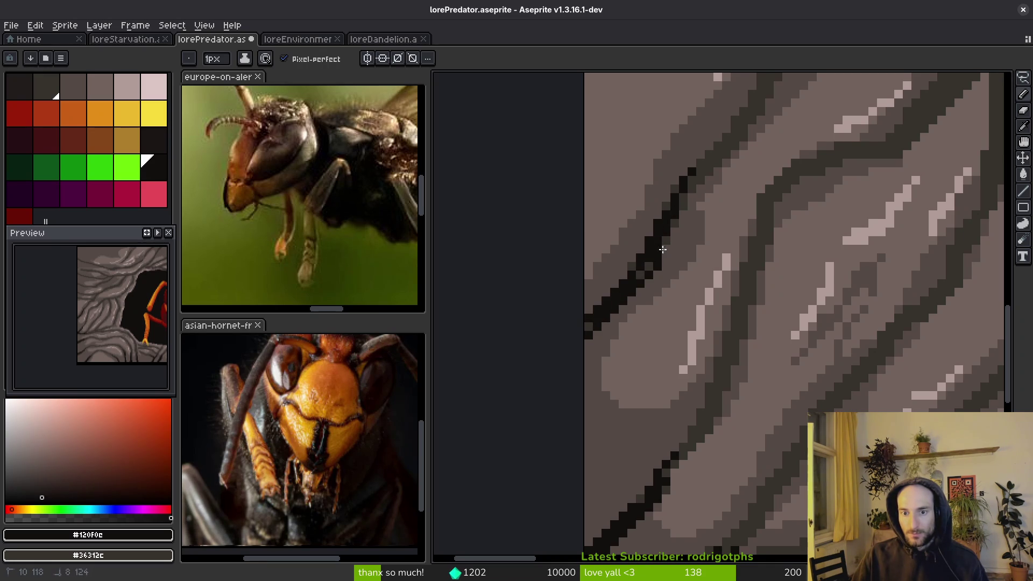
pyautogui.click(708, 233)
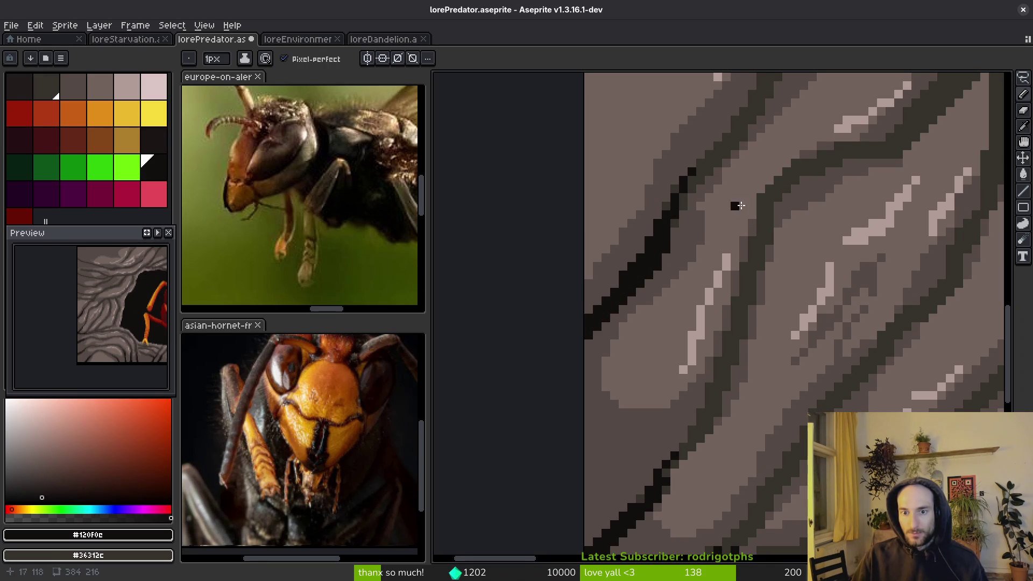
# - Draw black lines along the horizontal groove and the upper groove
pyautogui.scroll(3, 645, 272)
pyautogui.moveTo(519, 203)
pyautogui.mouseDown()
pyautogui.moveTo(742, 254)
pyautogui.moveTo(571, 241)
pyautogui.moveTo(538, 226)
pyautogui.mouseUp()
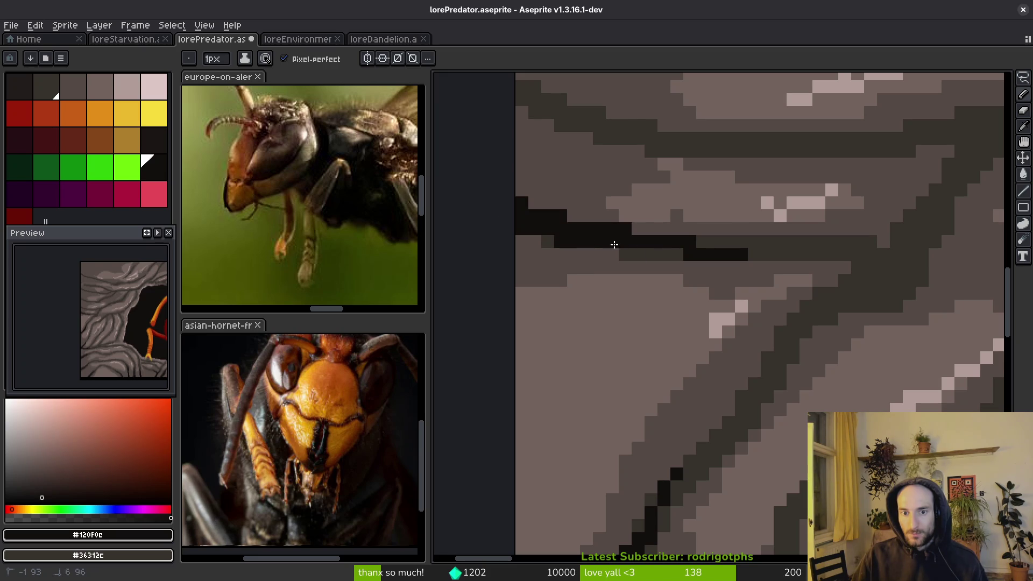
pyautogui.moveTo(679, 255); pyautogui.dragTo(623, 255)
pyautogui.click(547, 243)
pyautogui.scroll(2, 538, 221)
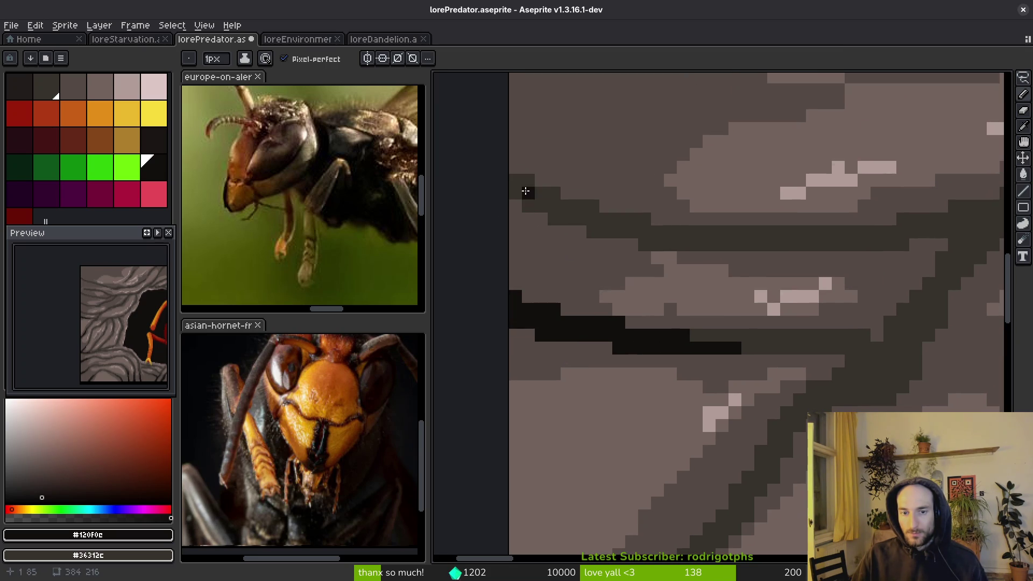
pyautogui.moveTo(505, 160)
pyautogui.mouseDown()
pyautogui.moveTo(672, 232)
pyautogui.moveTo(783, 235)
pyautogui.moveTo(775, 245)
pyautogui.moveTo(863, 232)
pyautogui.mouseUp()
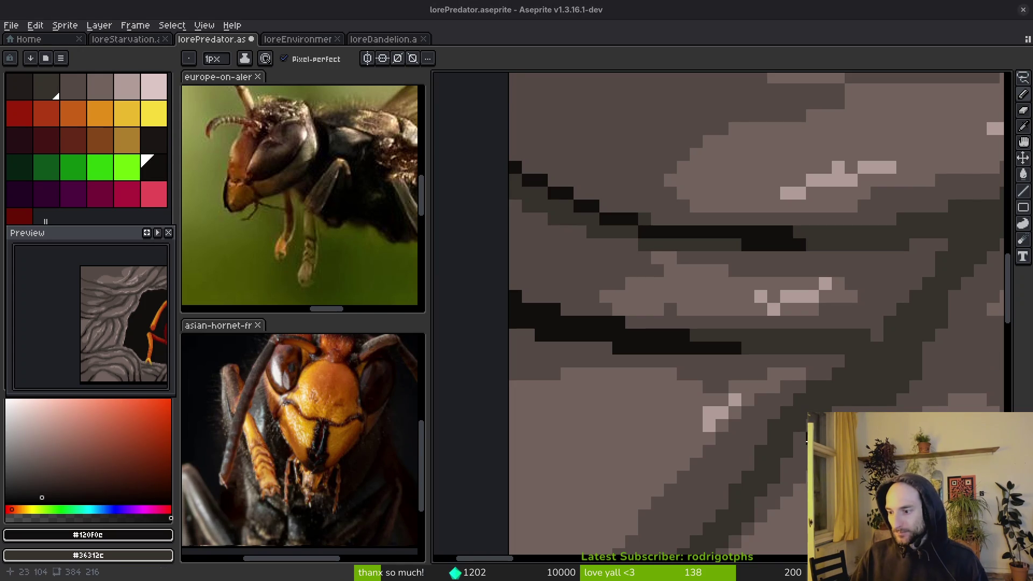
# - Bucket-fill the black band darker
pyautogui.scroll(3, 801, 291)
pyautogui.scroll(-3, 801, 291)
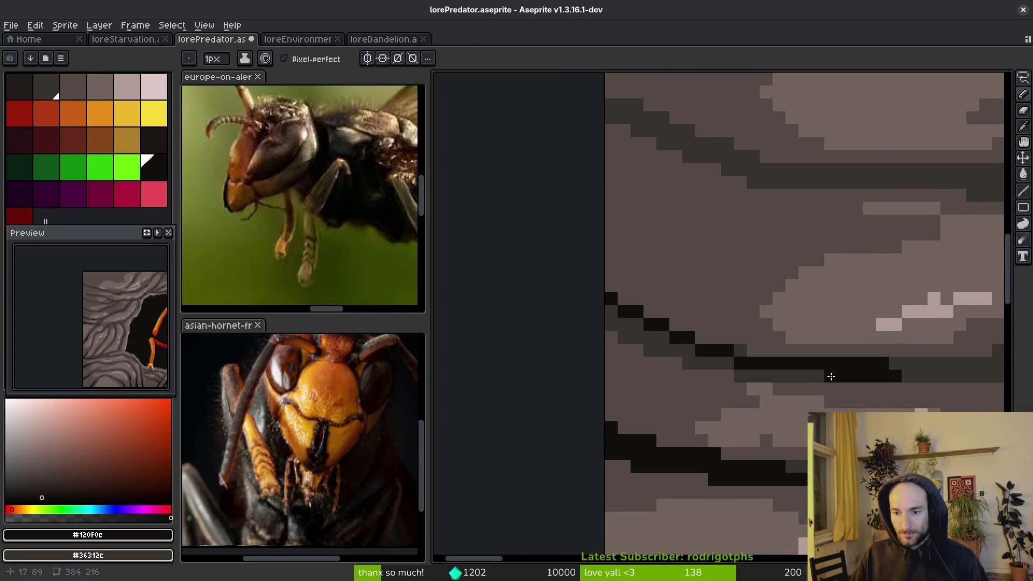
pyautogui.press('g')
pyautogui.click(765, 374)
pyautogui.scroll(-2, 765, 377)
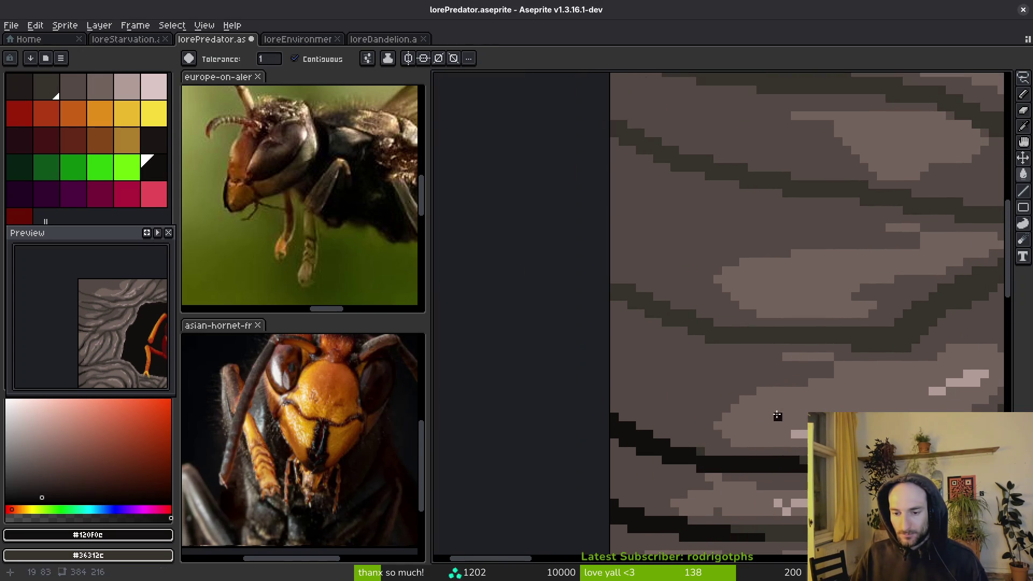
# - Paint over light pixels with the sampled mid-grey rock colour
pyautogui.press('b')
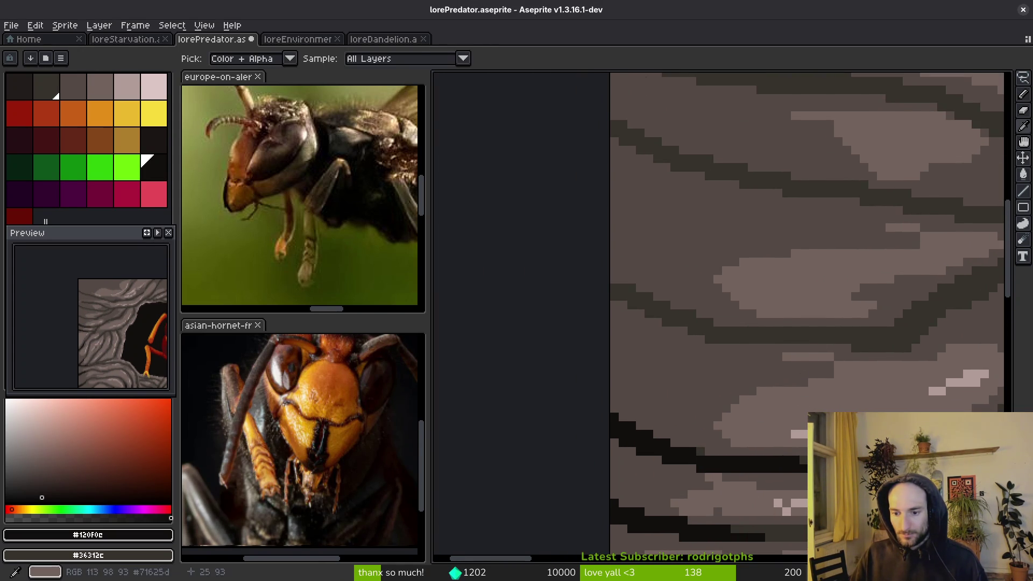
pyautogui.keyDown('alt'); pyautogui.click(806, 503); pyautogui.keyUp('alt')
pyautogui.moveTo(805, 503); pyautogui.dragTo(782, 502)
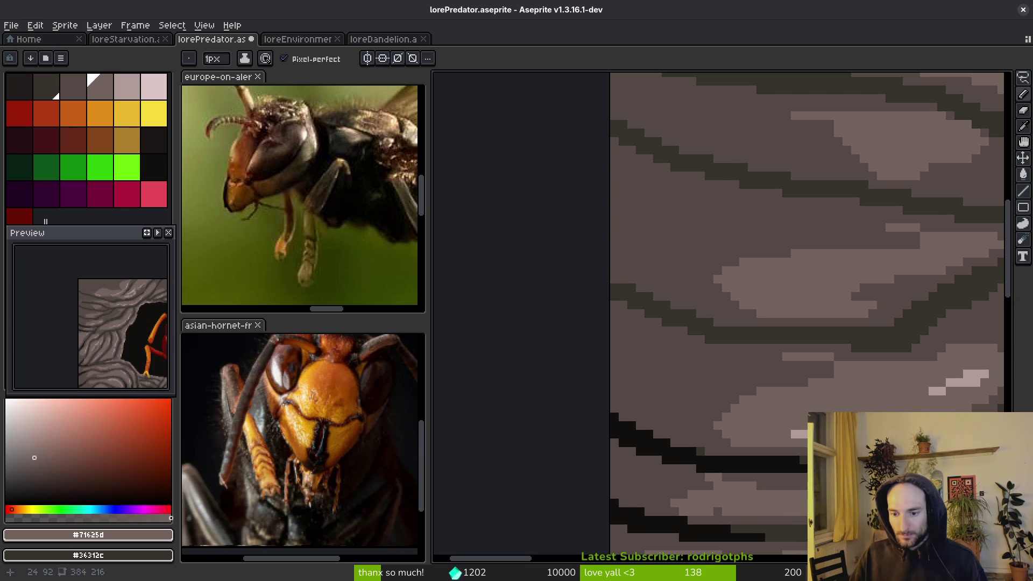
# - Draw a near-black #120f0c crack along the dark band
pyautogui.press('g')
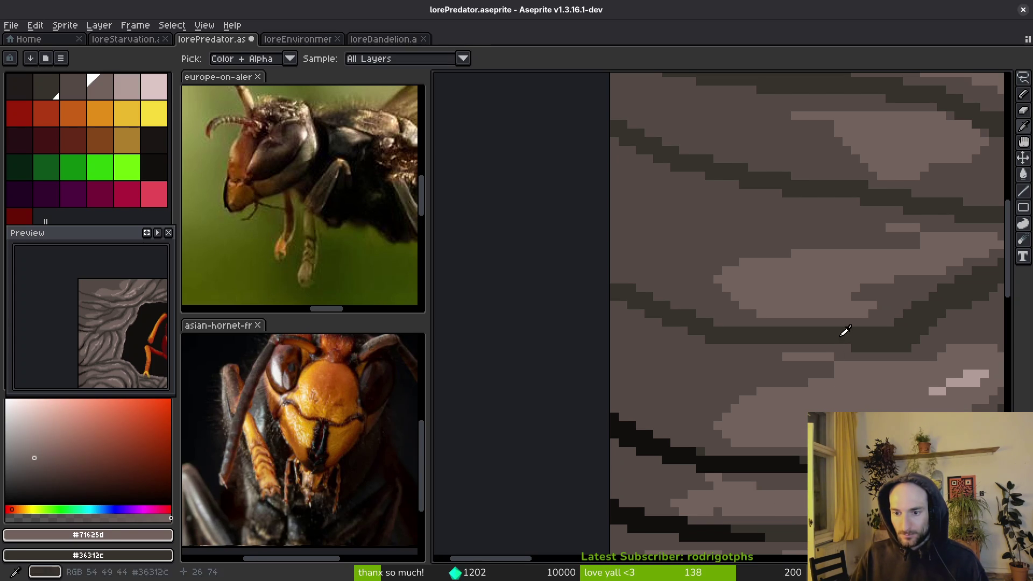
pyautogui.keyDown('alt'); pyautogui.click(783, 460); pyautogui.keyUp('alt')
pyautogui.press('b')
pyautogui.moveTo(611, 293)
pyautogui.mouseDown()
pyautogui.moveTo(676, 322)
pyautogui.moveTo(825, 337)
pyautogui.mouseUp()
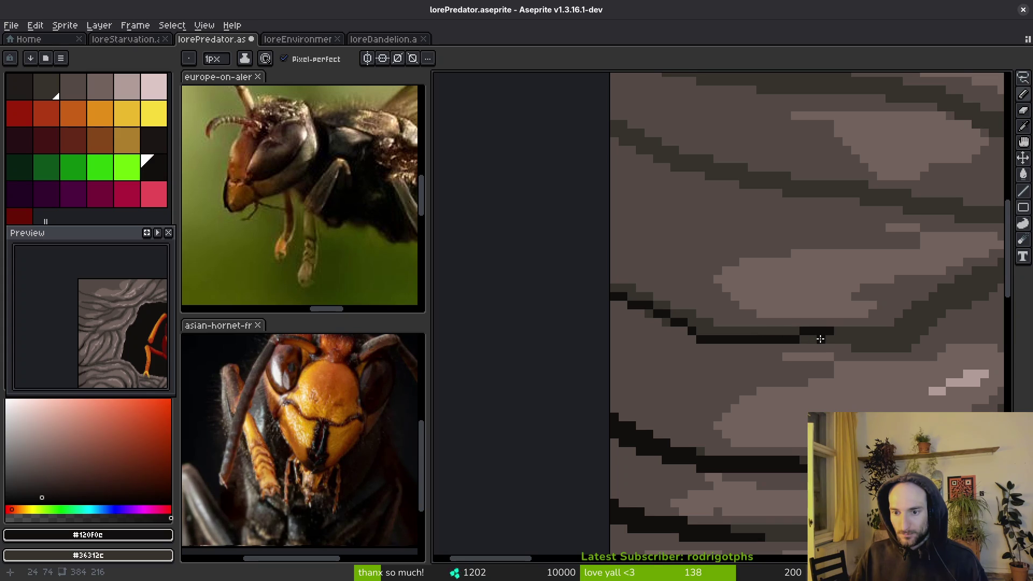
# - Soften two crack pixels to dark grey and add near-black pixels along and right of the crack
pyautogui.scroll(5, 834, 339)
pyautogui.rightClick(751, 327)
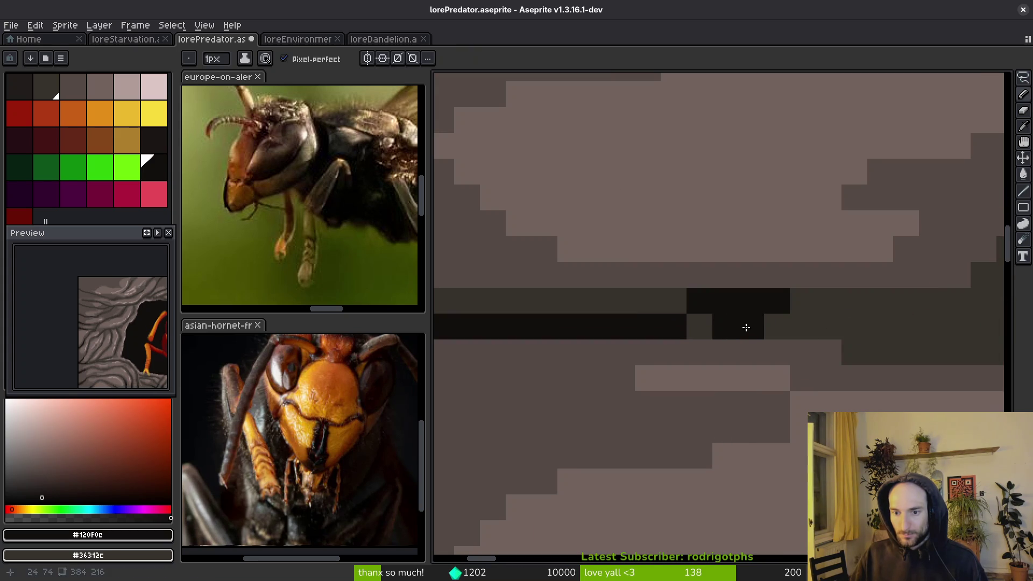
pyautogui.rightClick(728, 302)
pyautogui.click(775, 326)
pyautogui.click(801, 301)
pyautogui.click(851, 324)
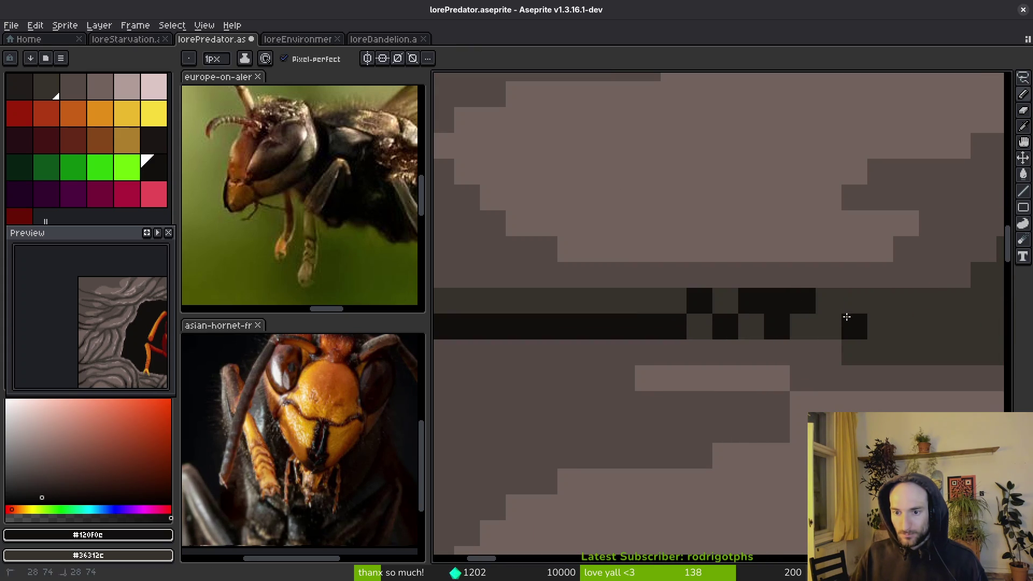
pyautogui.click(829, 325)
pyautogui.click(880, 301)
pyautogui.click(880, 326)
pyautogui.click(905, 326)
pyautogui.click(906, 351)
# - Bucket-fill the remaining grey crack pixels near-black, undoing an accidental lower-rock fill
pyautogui.scroll(-3, 817, 366)
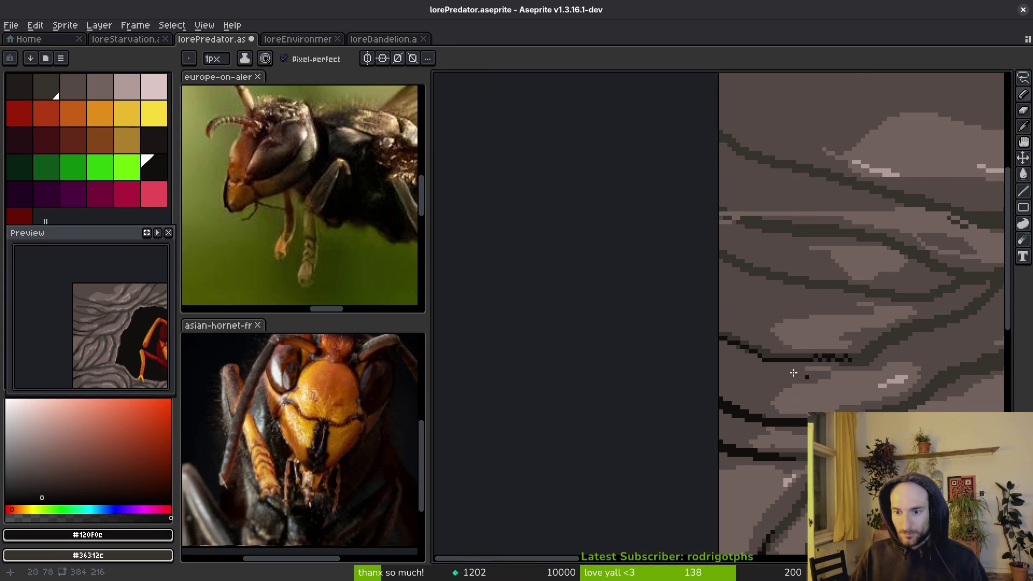
pyautogui.scroll(3, 741, 345)
pyautogui.press('g')
pyautogui.click(741, 344)
pyautogui.scroll(-1, 777, 346)
pyautogui.click(714, 318)
pyautogui.click(694, 309)
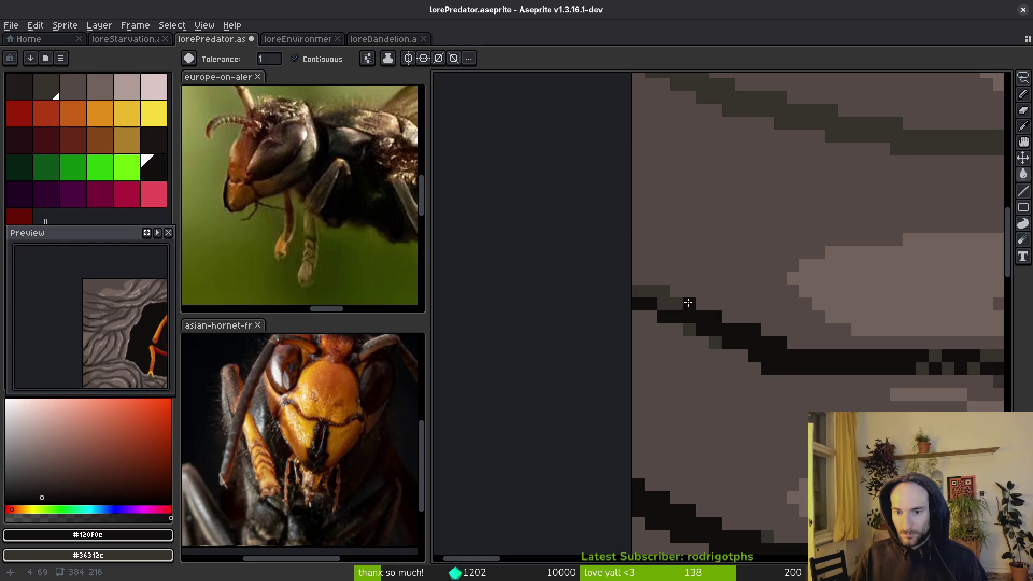
pyautogui.click(661, 299)
pyautogui.click(690, 335)
pyautogui.click(702, 339)
pyautogui.hotkey('ctrl', 'z')
pyautogui.click(712, 341)
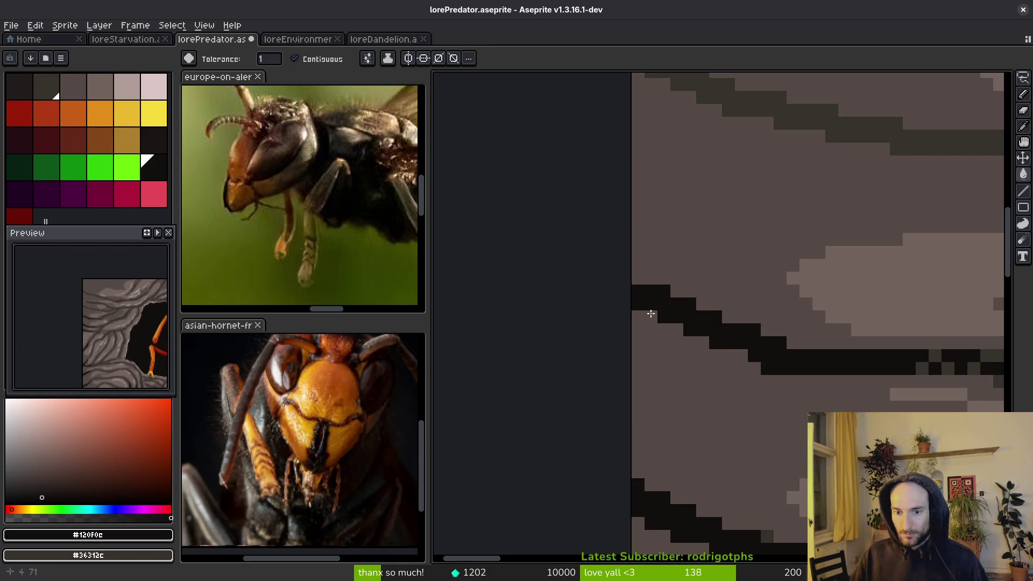
# - Blacken two pixels beside the crack step and draw a near-black crack stroke across the rock
pyautogui.press('b')
pyautogui.moveTo(639, 317); pyautogui.dragTo(652, 318)
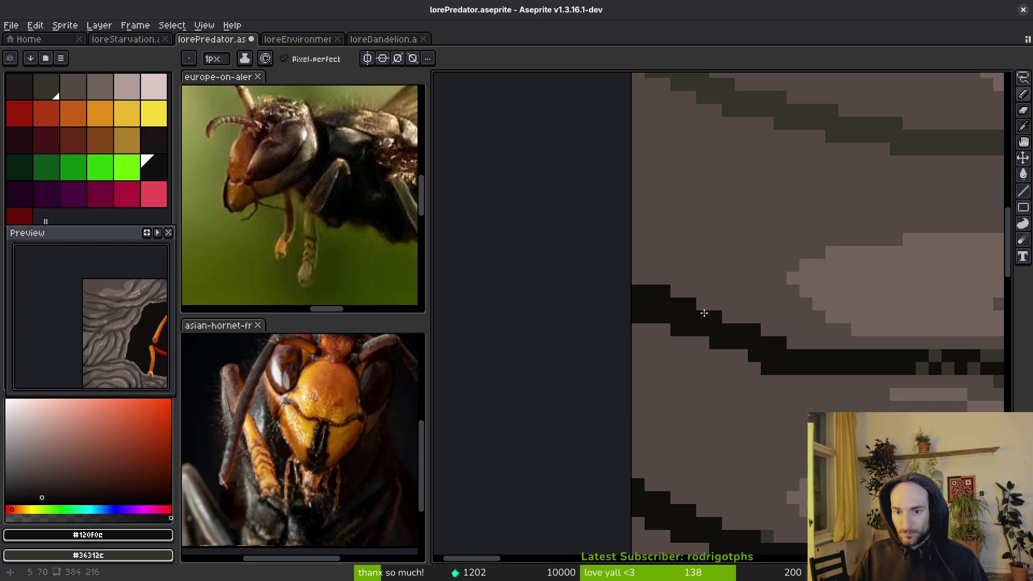
pyautogui.scroll(-4, 691, 321)
pyautogui.scroll(1, 505, 262)
pyautogui.moveTo(506, 262)
pyautogui.mouseDown()
pyautogui.moveTo(652, 325)
pyautogui.moveTo(721, 340)
pyautogui.moveTo(747, 323)
pyautogui.moveTo(824, 362)
pyautogui.moveTo(846, 348)
pyautogui.moveTo(827, 322)
pyautogui.mouseUp()
pyautogui.scroll(3, 725, 345)
pyautogui.scroll(-3, 806, 399)
pyautogui.scroll(2, 806, 399)
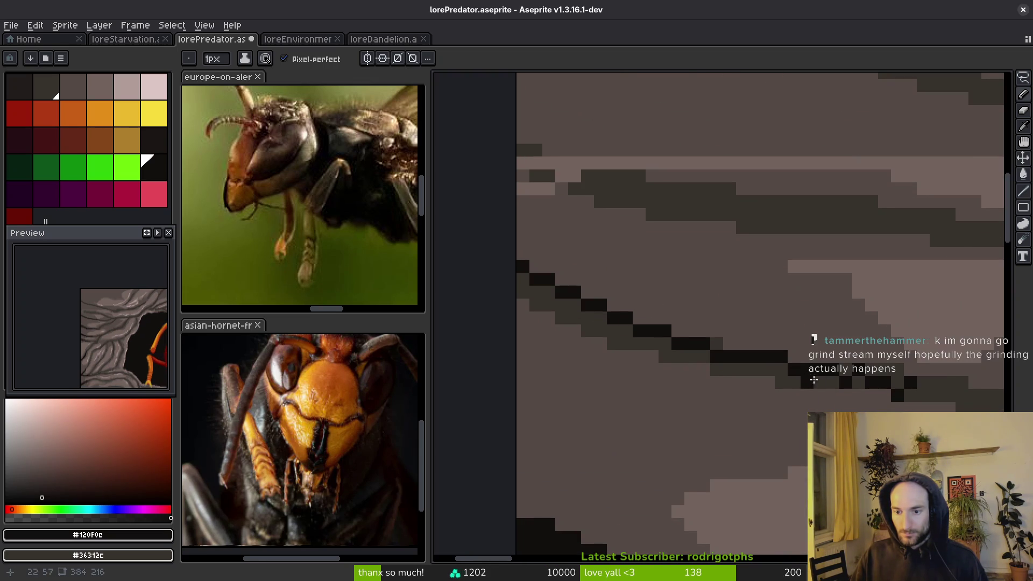
# - Fill the dark-grey sections of the crack near-black
pyautogui.press('g')
pyautogui.click(783, 375)
pyautogui.click(689, 356)
pyautogui.click(682, 356)
pyautogui.click(702, 356)
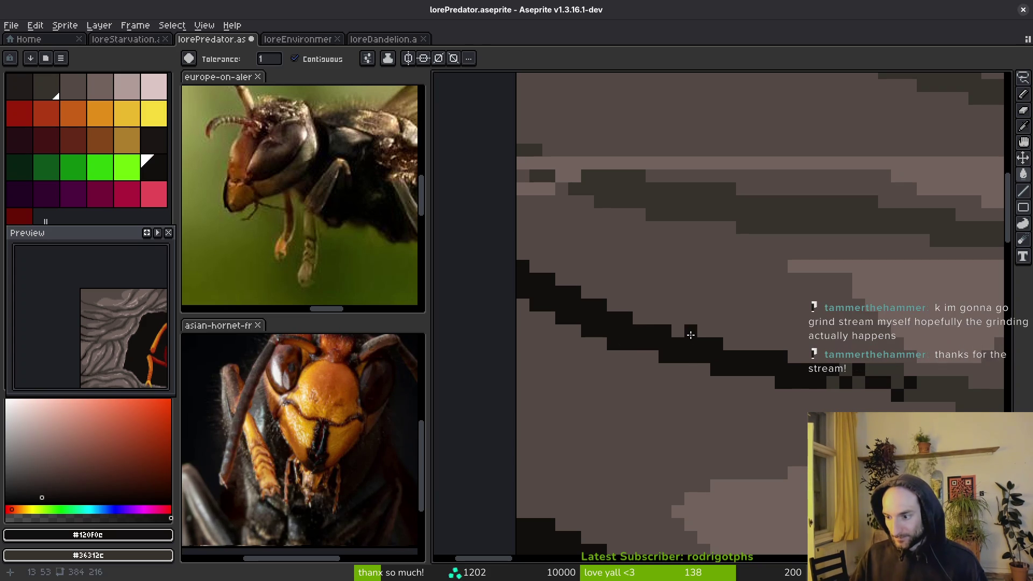
# - Cover the light band with darker grey using the pencil and a dark-grey fill
pyautogui.press('b')
pyautogui.scroll(5, 721, 345)
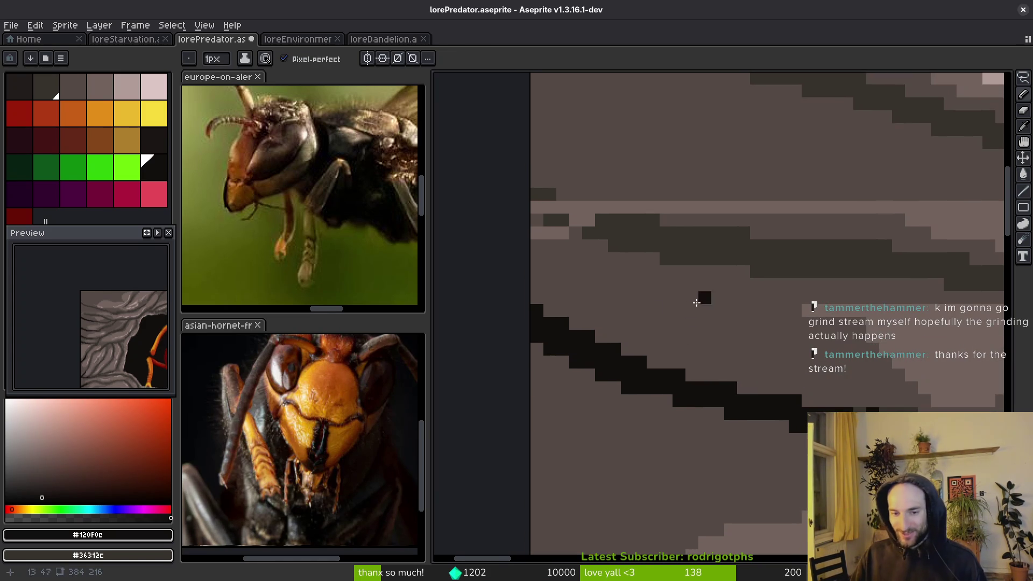
pyautogui.keyDown('alt'); pyautogui.click(825, 285); pyautogui.keyUp('alt')
pyautogui.moveTo(811, 271)
pyautogui.mouseDown()
pyautogui.moveTo(791, 270)
pyautogui.moveTo(878, 283)
pyautogui.mouseUp()
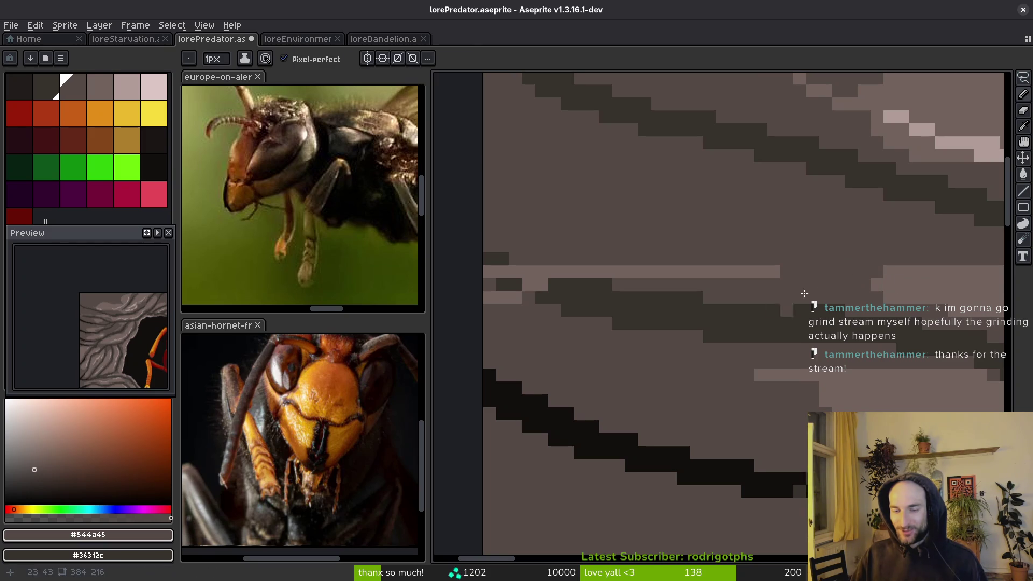
pyautogui.press('g')
pyautogui.click(667, 272)
pyautogui.keyDown('alt'); pyautogui.click(644, 306); pyautogui.keyUp('alt')
# - Extend the crack rightward with near-black pixels and a dark stroke
pyautogui.press('b')
pyautogui.keyDown('alt'); pyautogui.click(756, 484); pyautogui.keyUp('alt')
pyautogui.click(785, 336)
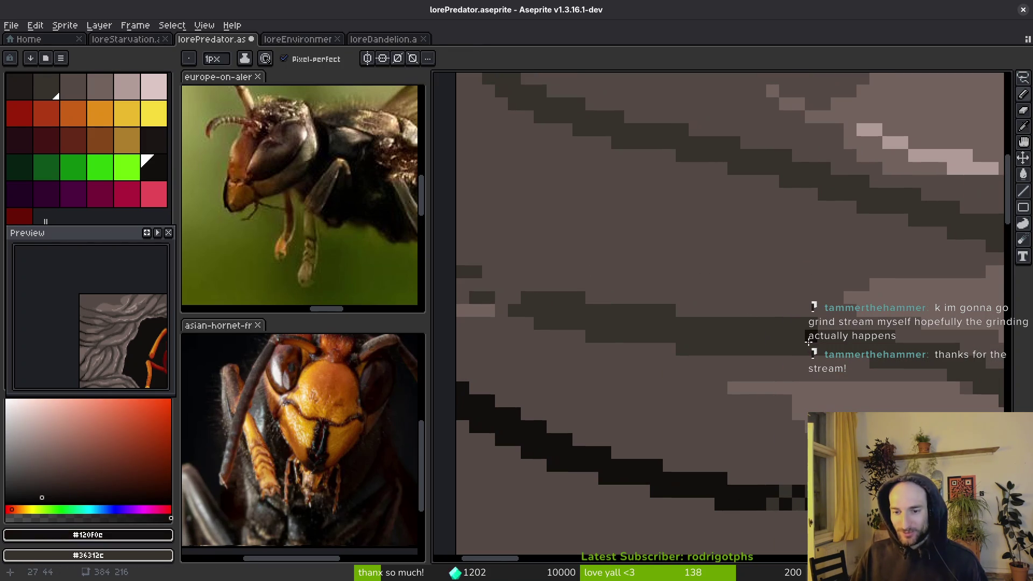
pyautogui.scroll(-1, 761, 337)
pyautogui.scroll(-1, 747, 332)
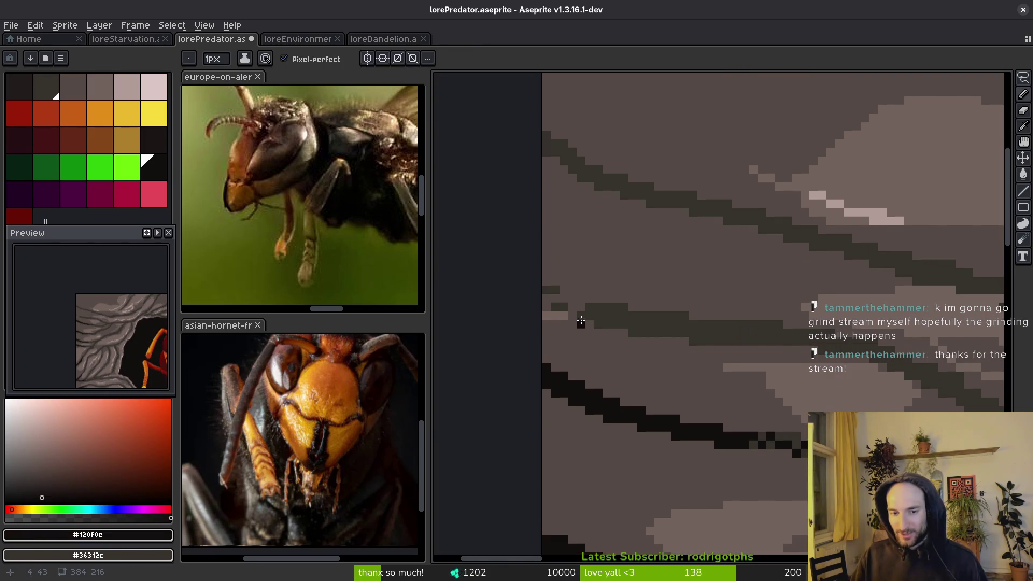
pyautogui.moveTo(547, 306)
pyautogui.mouseDown()
pyautogui.moveTo(653, 325)
pyautogui.moveTo(659, 339)
pyautogui.moveTo(861, 350)
pyautogui.moveTo(804, 333)
pyautogui.moveTo(801, 317)
pyautogui.mouseUp()
# - Fill the dark-grey crack band near-black #120f0c
pyautogui.scroll(2, 672, 339)
pyautogui.scroll(-3, 616, 314)
pyautogui.scroll(2, 666, 334)
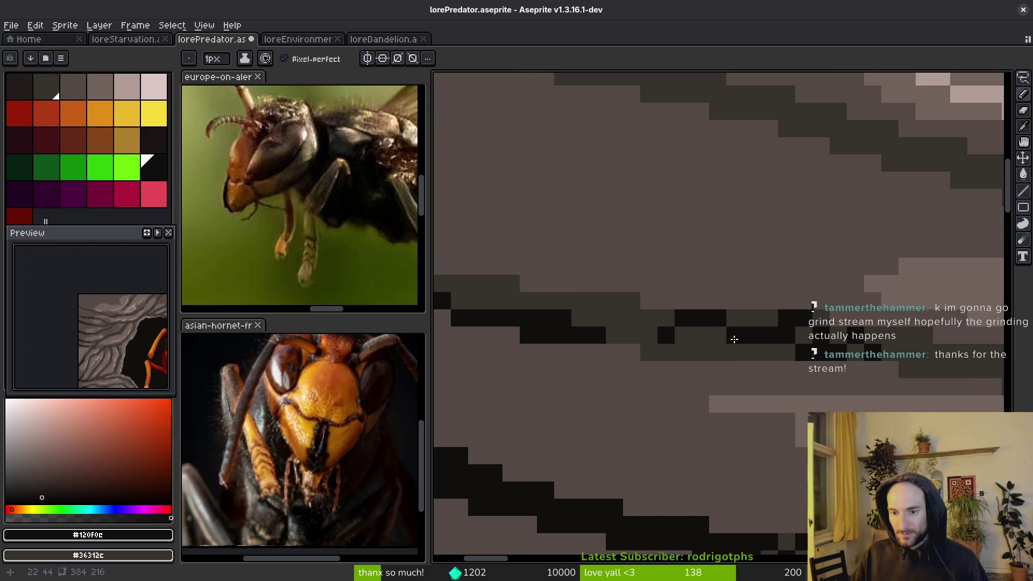
pyautogui.press('g')
pyautogui.click(602, 330)
pyautogui.scroll(-3, 746, 389)
pyautogui.scroll(2, 746, 388)
# - Draw dark pixels along the crack and patch stray pixels with mid-grey
pyautogui.press('b')
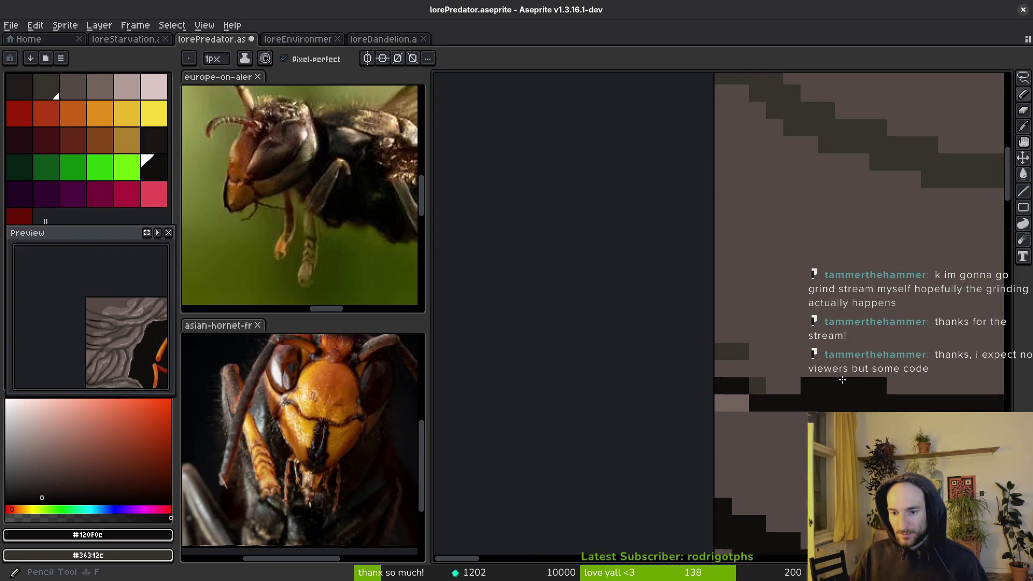
pyautogui.moveTo(837, 376)
pyautogui.mouseDown()
pyautogui.moveTo(676, 314)
pyautogui.moveTo(715, 366)
pyautogui.mouseUp()
pyautogui.moveTo(715, 366); pyautogui.dragTo(735, 386)
pyautogui.hscroll(3, 735, 386)
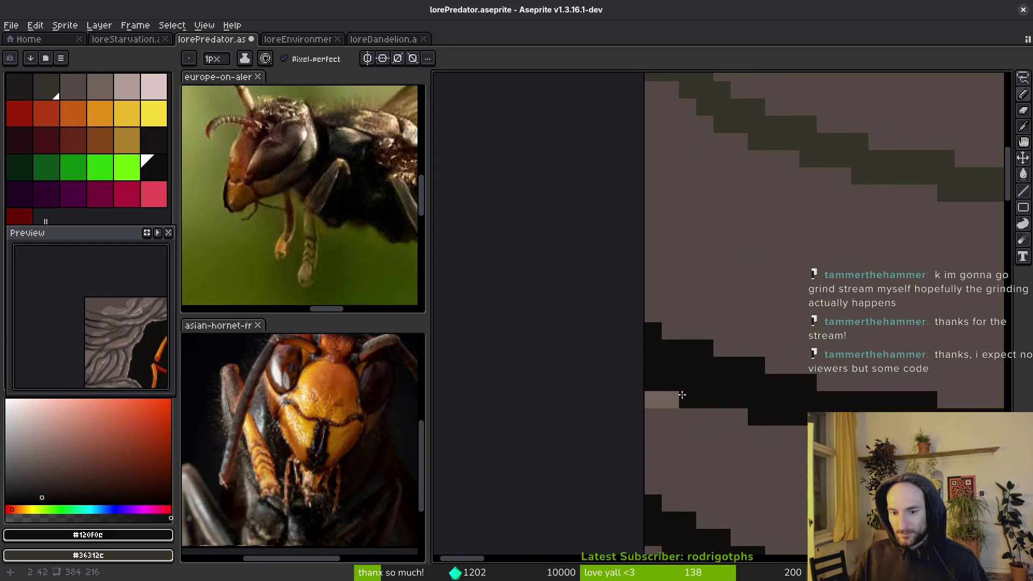
pyautogui.click(670, 400)
pyautogui.keyDown('alt'); pyautogui.click(653, 400); pyautogui.keyUp('alt')
pyautogui.click(688, 382)
pyautogui.keyDown('alt'); pyautogui.click(750, 399); pyautogui.keyUp('alt')
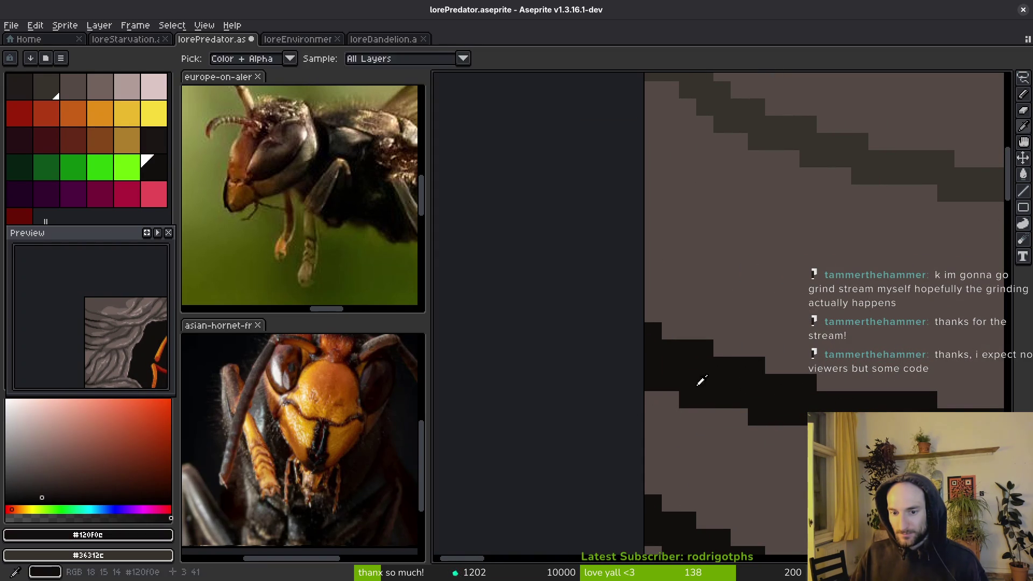
# - Add near-black outline pixels along the crack's edges
pyautogui.hscroll(10, 694, 409)
pyautogui.scroll(4, 694, 409)
pyautogui.click(689, 318)
pyautogui.scroll(-3, 705, 393)
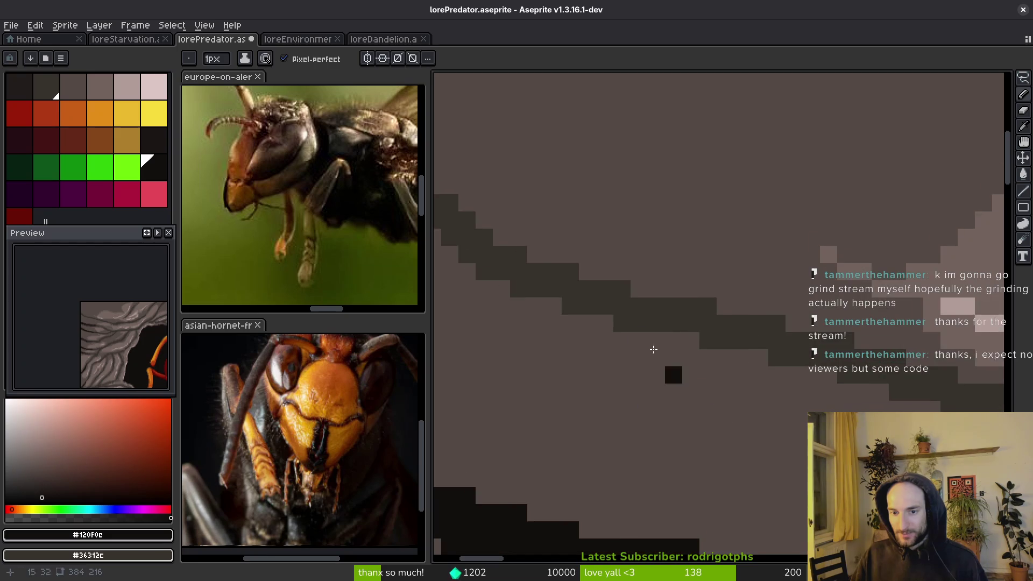
pyautogui.hscroll(-5, 592, 323)
pyautogui.moveTo(492, 237)
pyautogui.mouseDown()
pyautogui.moveTo(675, 327)
pyautogui.moveTo(791, 341)
pyautogui.moveTo(800, 358)
pyautogui.moveTo(864, 380)
pyautogui.mouseUp()
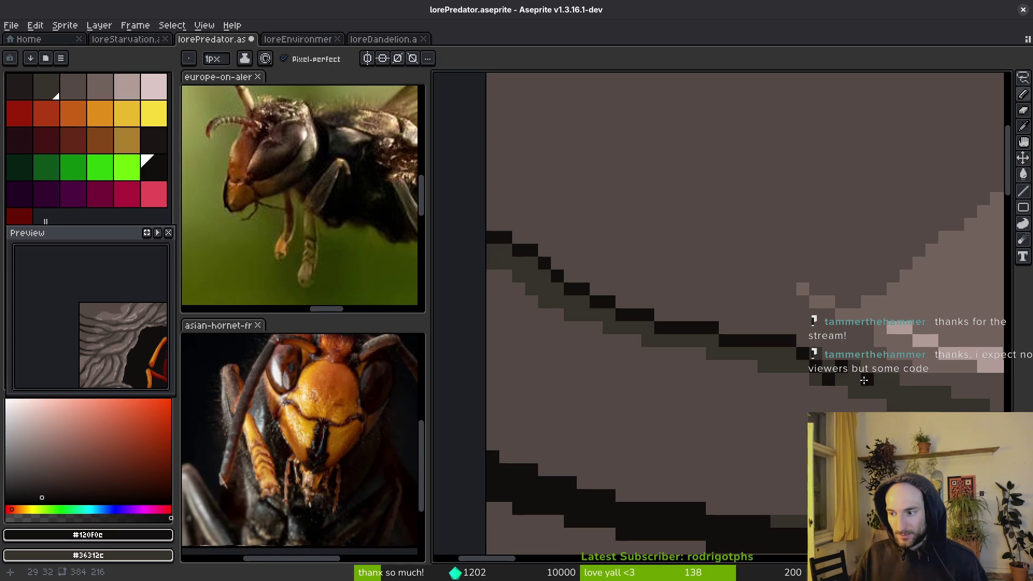
pyautogui.click(855, 380)
pyautogui.click(878, 381)
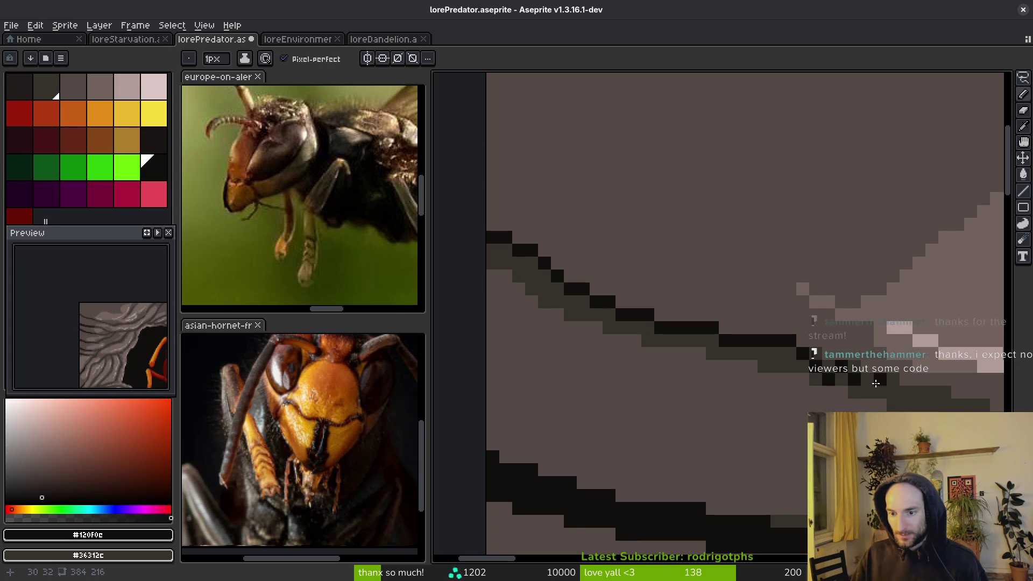
pyautogui.click(778, 366)
# - Fill the upper diagonal crack band solid near-black #120f0c
pyautogui.press('g')
pyautogui.click(767, 362)
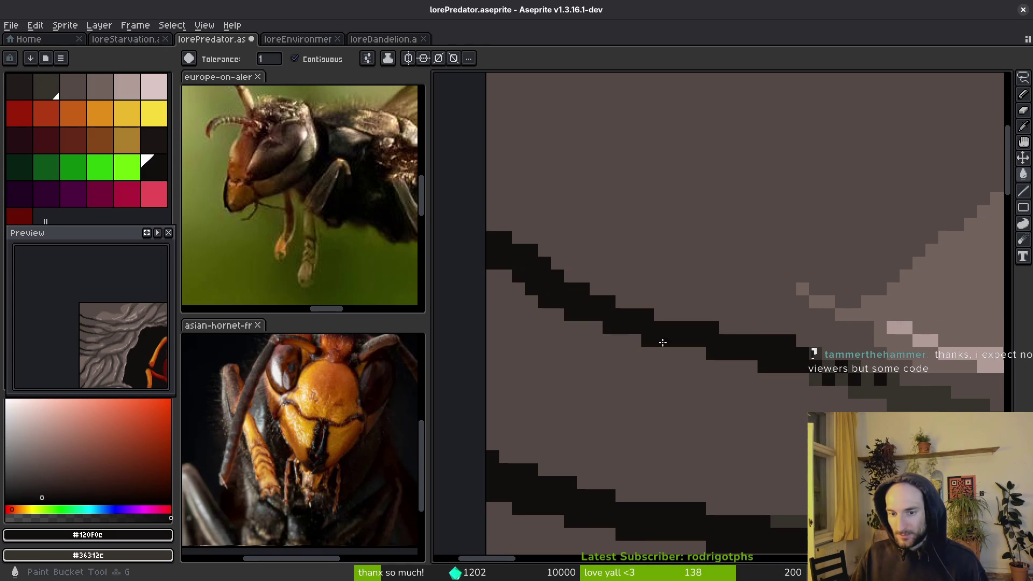
pyautogui.scroll(-2, 766, 362)
pyautogui.scroll(2, 547, 360)
pyautogui.scroll(3, 871, 221)
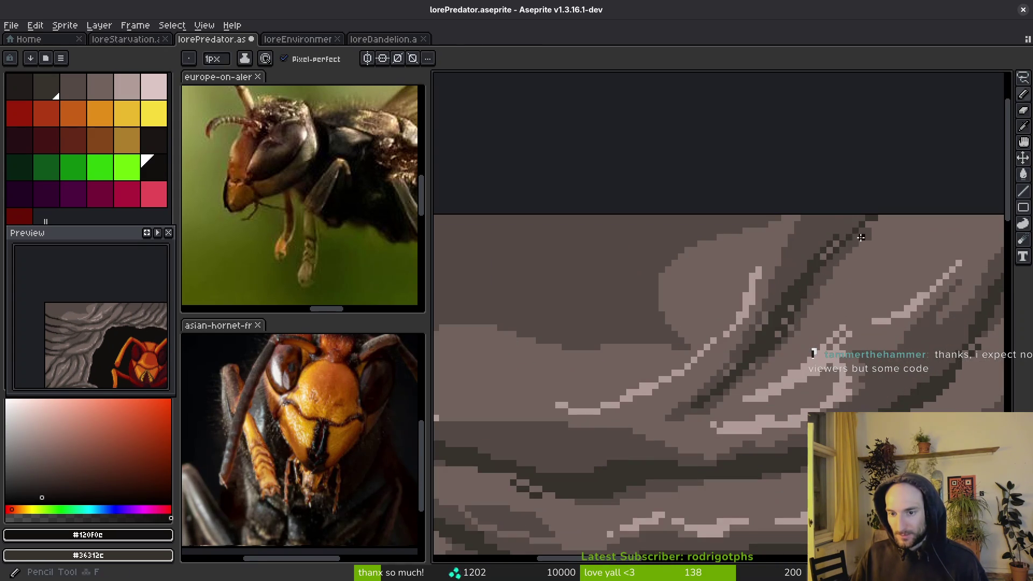
# - Darken and thicken the diagonal crack, adding dark pixels beside and below it
pyautogui.press('b')
pyautogui.moveTo(870, 222)
pyautogui.mouseDown()
pyautogui.moveTo(802, 265)
pyautogui.moveTo(861, 206)
pyautogui.moveTo(784, 259)
pyautogui.moveTo(734, 350)
pyautogui.mouseUp()
pyautogui.moveTo(775, 300); pyautogui.dragTo(877, 212)
pyautogui.click(713, 329)
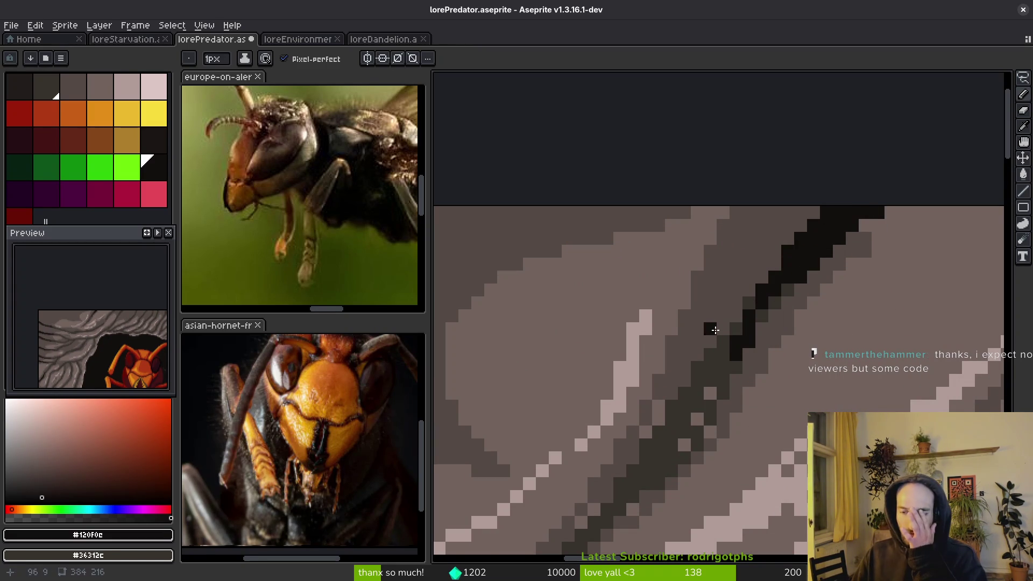
pyautogui.click(724, 368)
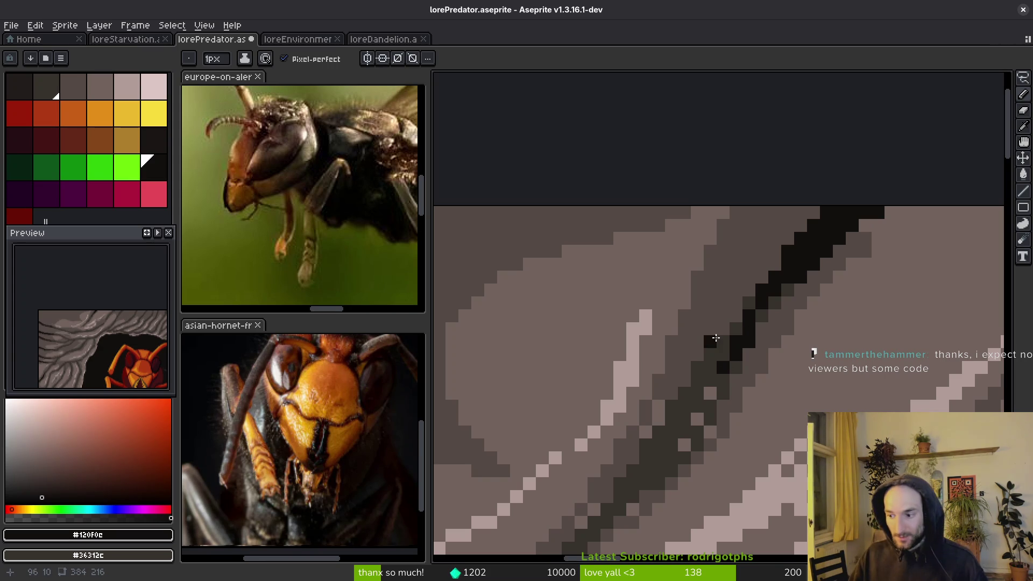
pyautogui.scroll(-3, 715, 339)
pyautogui.scroll(3, 753, 355)
# - Paint a mid-grey #544a45 stroke along the crack's edge
pyautogui.press('alt')
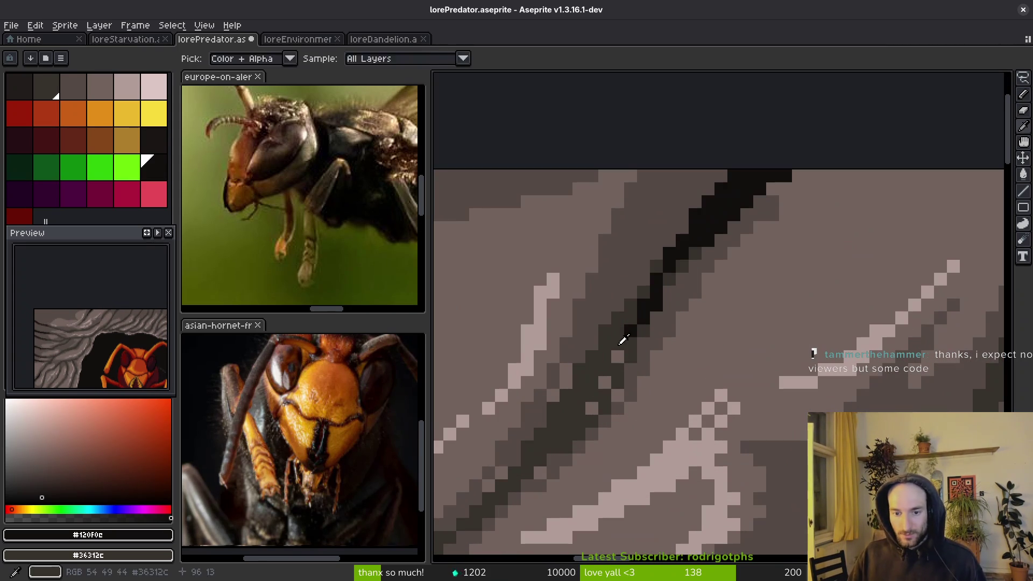
pyautogui.keyDown('alt'); pyautogui.click(619, 352); pyautogui.keyUp('alt')
pyautogui.keyDown('alt'); pyautogui.click(605, 400); pyautogui.keyUp('alt')
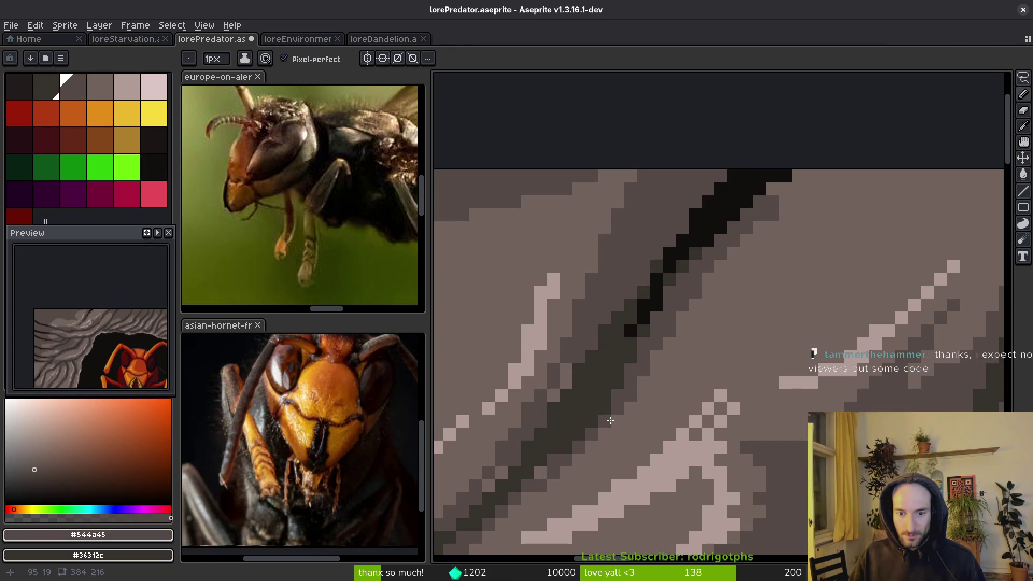
pyautogui.moveTo(572, 365); pyautogui.dragTo(540, 406)
# - Draw a near-black #120f0c line along the crack
pyautogui.scroll(-2, 699, 350)
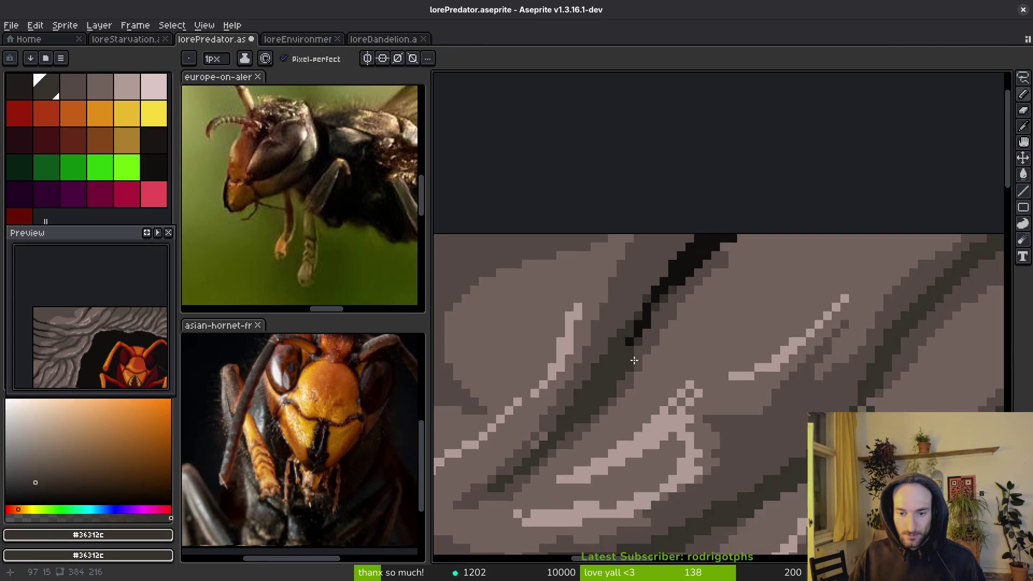
pyautogui.keyDown('alt'); pyautogui.click(685, 260); pyautogui.keyUp('alt')
pyautogui.moveTo(818, 307); pyautogui.dragTo(775, 417)
pyautogui.scroll(2, 754, 388)
# - Add a dark diagonal line near the rock's top edge and retouch the crack's ridge pixels
pyautogui.moveTo(791, 245)
pyautogui.mouseDown()
pyautogui.moveTo(870, 205)
pyautogui.moveTo(728, 293)
pyautogui.moveTo(715, 317)
pyautogui.moveTo(618, 404)
pyautogui.moveTo(705, 301)
pyautogui.moveTo(842, 177)
pyautogui.moveTo(739, 262)
pyautogui.mouseUp()
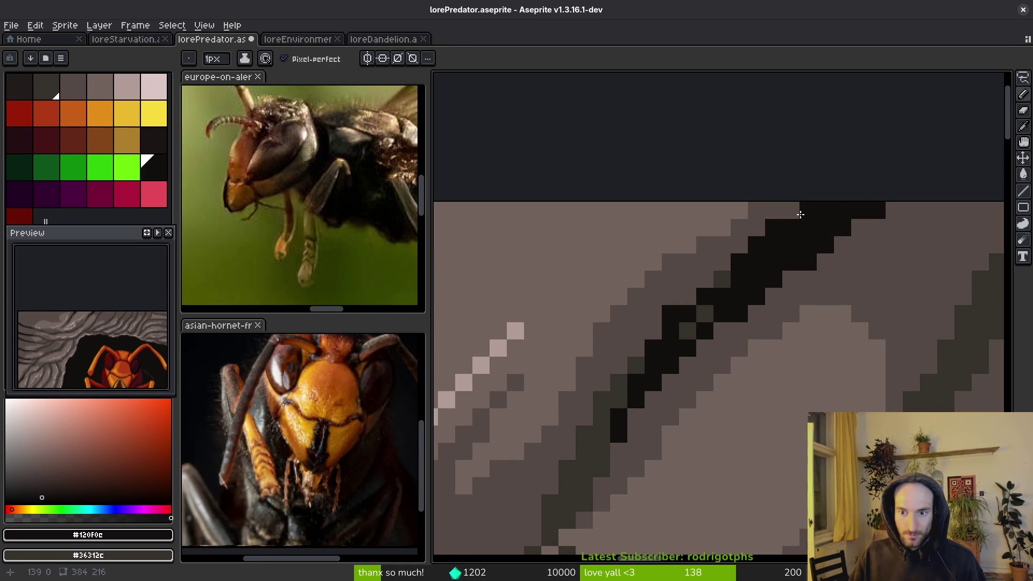
pyautogui.keyDown('alt'); pyautogui.click(666, 316); pyautogui.keyUp('alt')
pyautogui.click(688, 331)
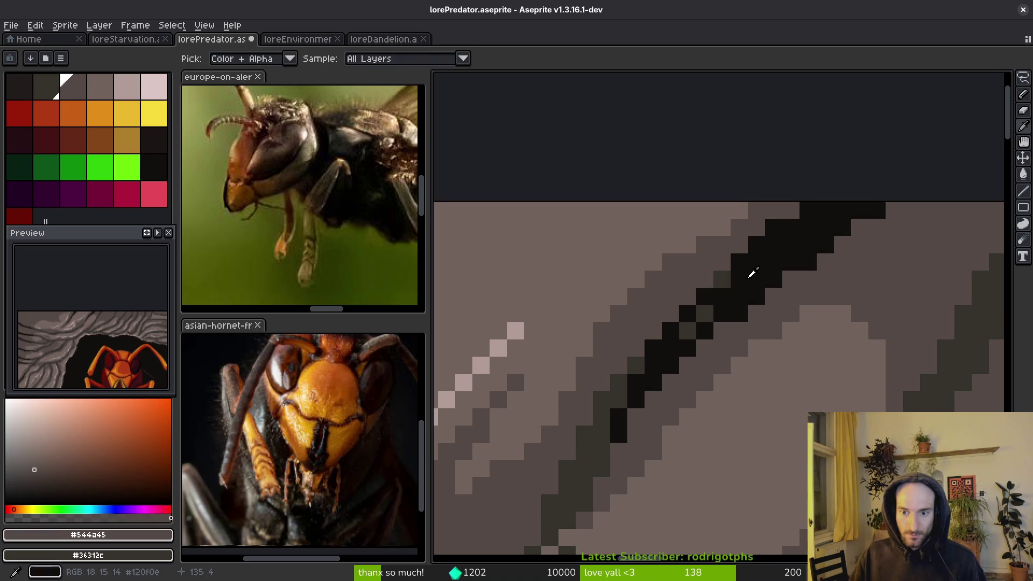
pyautogui.keyDown('alt'); pyautogui.click(749, 272); pyautogui.keyUp('alt')
pyautogui.moveTo(687, 325)
pyautogui.mouseDown()
pyautogui.moveTo(703, 314)
pyautogui.moveTo(666, 341)
pyautogui.mouseUp()
pyautogui.scroll(-2, 684, 382)
pyautogui.scroll(1, 683, 382)
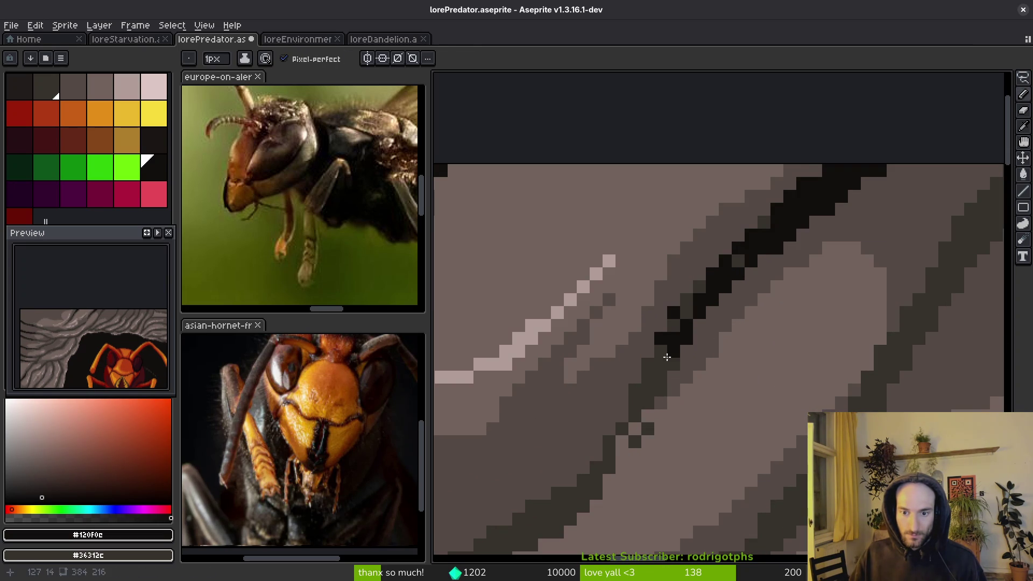
pyautogui.scroll(-2, 657, 366)
pyautogui.scroll(1, 677, 350)
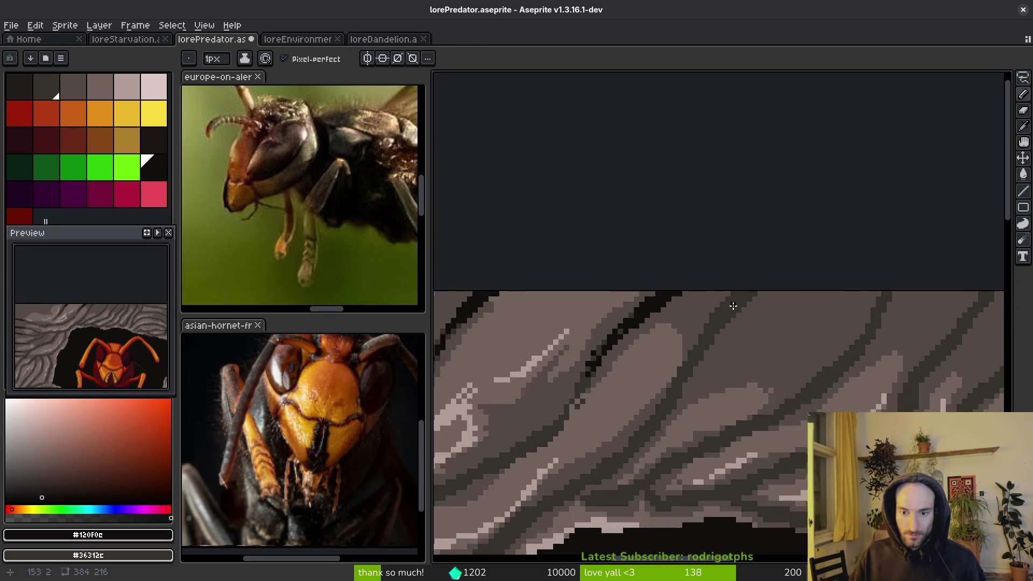
# - Undo a stray line, then redraw the black #120f0c crack along the diagonal rock edge
pyautogui.scroll(1, 689, 334)
pyautogui.moveTo(723, 284)
pyautogui.mouseDown()
pyautogui.moveTo(653, 399)
pyautogui.moveTo(754, 303)
pyautogui.mouseUp()
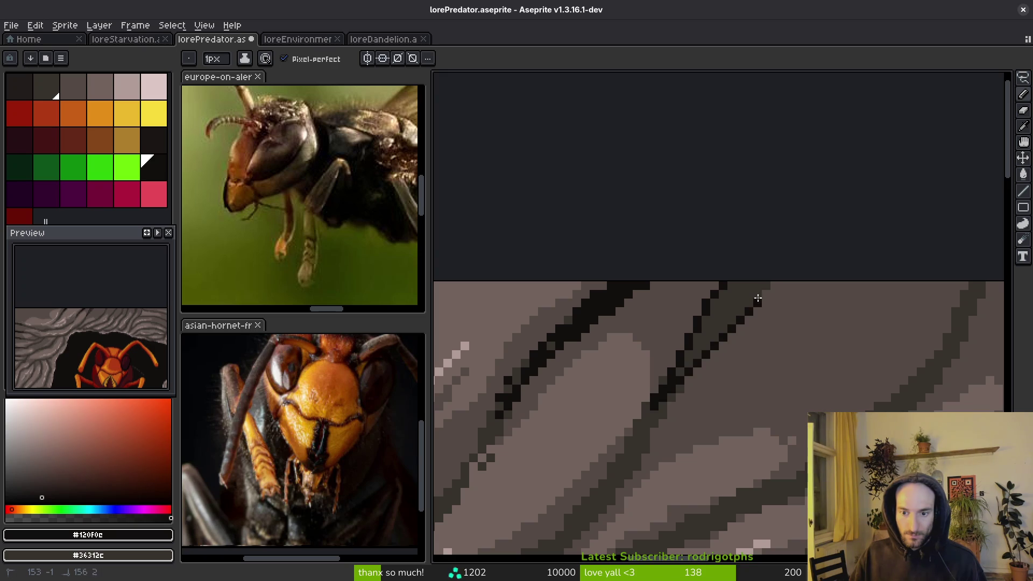
pyautogui.hotkey('ctrl', 'z')
pyautogui.moveTo(702, 341); pyautogui.dragTo(672, 406)
pyautogui.moveTo(738, 284)
pyautogui.mouseDown()
pyautogui.moveTo(698, 328)
pyautogui.moveTo(725, 312)
pyautogui.mouseUp()
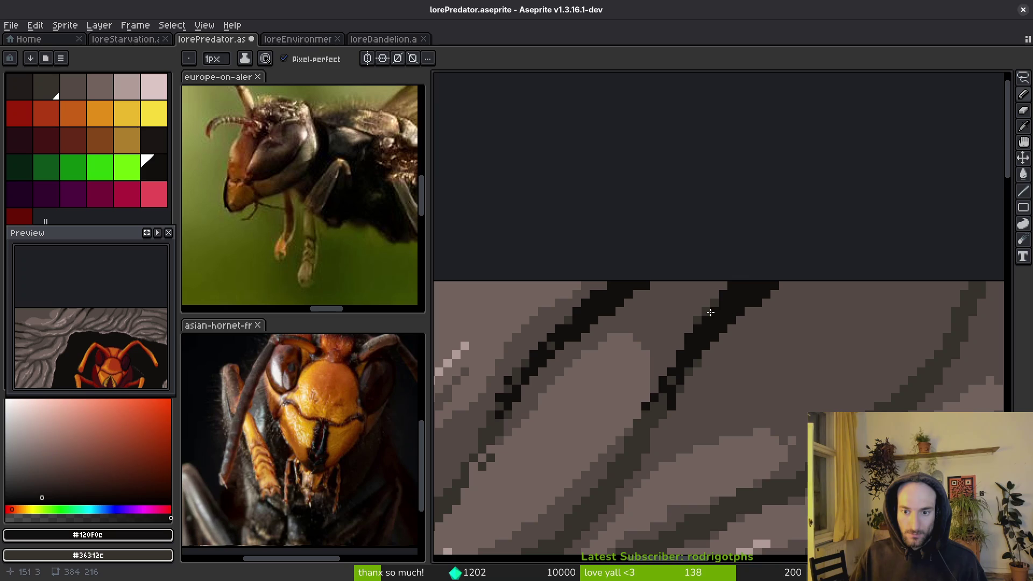
pyautogui.hscroll(3, 592, 332)
pyautogui.moveTo(780, 293)
pyautogui.mouseDown()
pyautogui.moveTo(758, 355)
pyautogui.moveTo(702, 422)
pyautogui.mouseUp()
pyautogui.moveTo(739, 389); pyautogui.dragTo(756, 371)
# - Fill the upper crack segment solid black and blacken the checkered crack pixels
pyautogui.press('g')
pyautogui.click(783, 310)
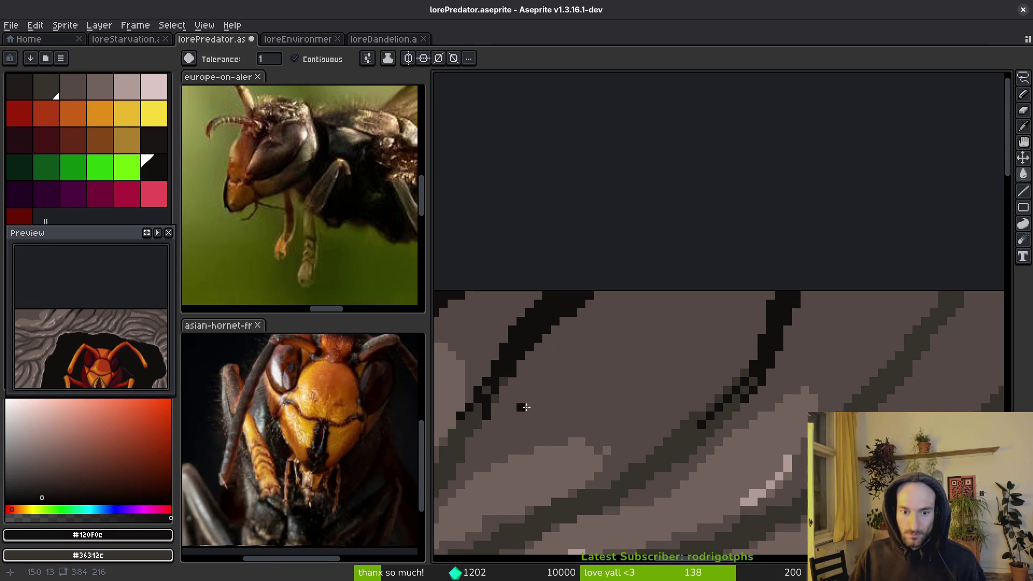
pyautogui.press('b')
pyautogui.moveTo(755, 378); pyautogui.dragTo(725, 402)
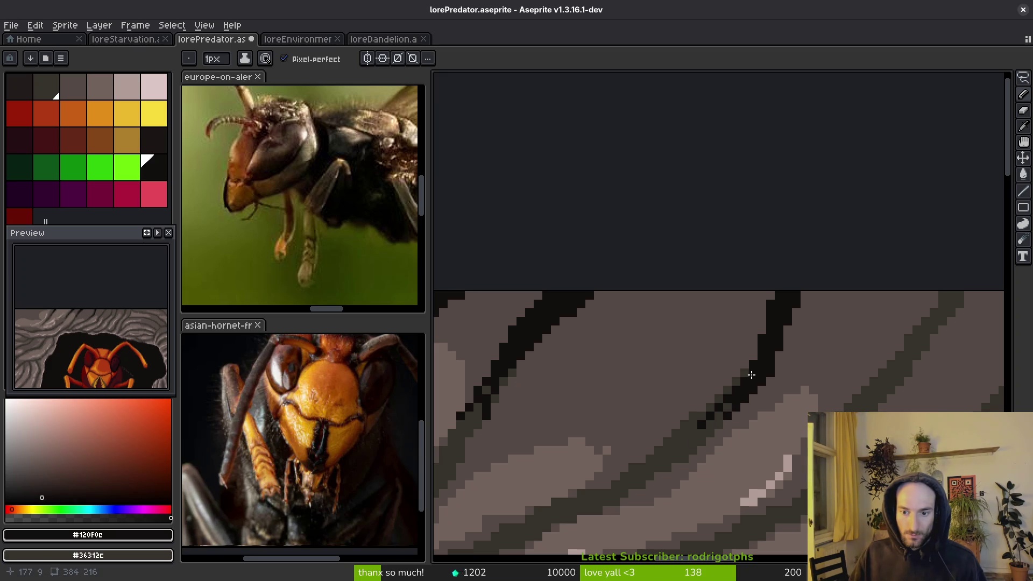
# - Extend the crack up-right and draw a second crack up to the rock's top, filled black
pyautogui.hscroll(5, 780, 381)
pyautogui.scroll(-1, 780, 381)
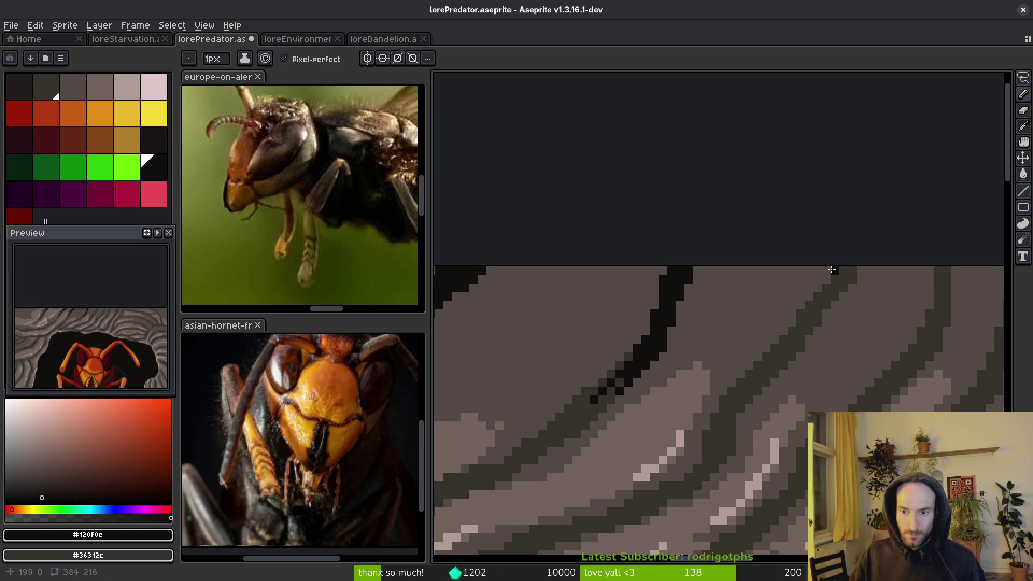
pyautogui.moveTo(749, 375); pyautogui.dragTo(795, 359)
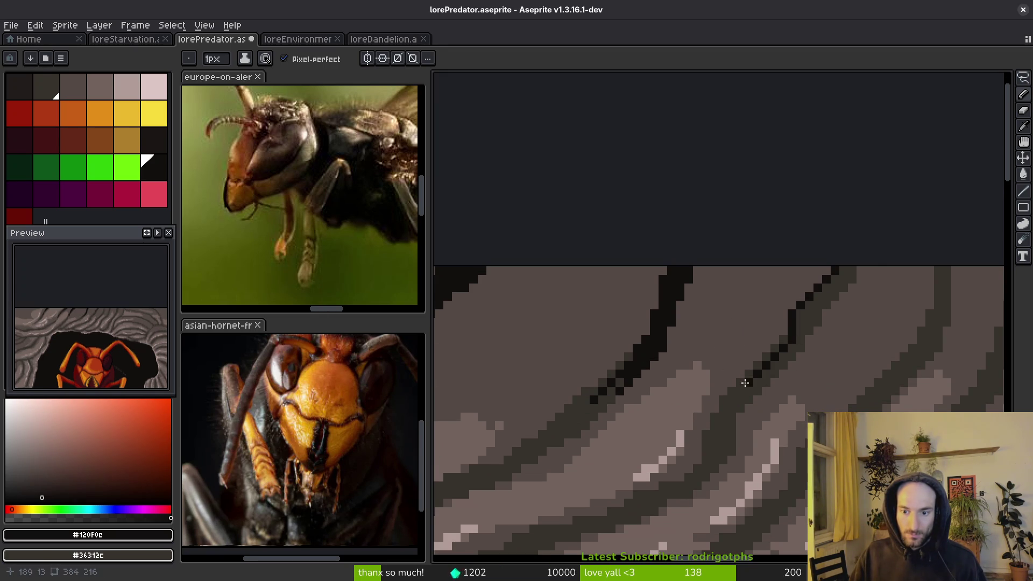
pyautogui.moveTo(780, 360); pyautogui.dragTo(822, 293)
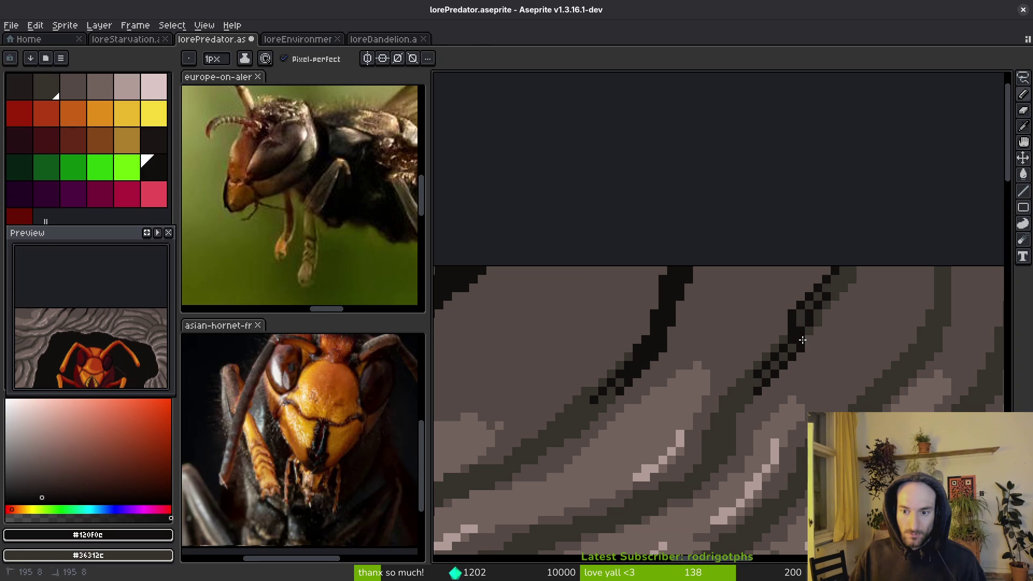
pyautogui.press('g')
pyautogui.click(837, 293)
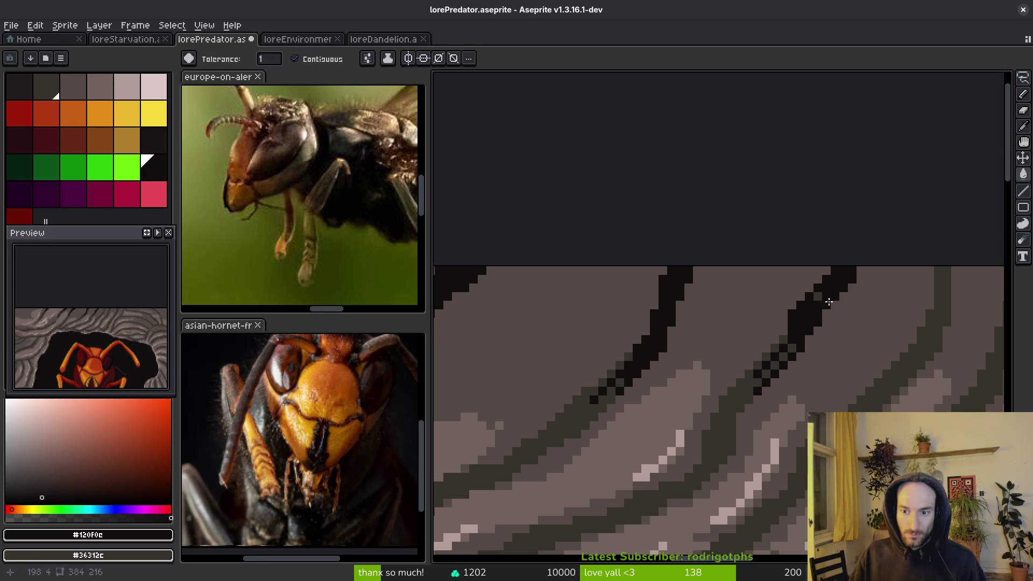
# - Set rock grey as secondary colour and draw another black crack from the rock top
pyautogui.scroll(2, 844, 349)
pyautogui.press('f')
pyautogui.scroll(-4, 748, 352)
pyautogui.scroll(2, 761, 362)
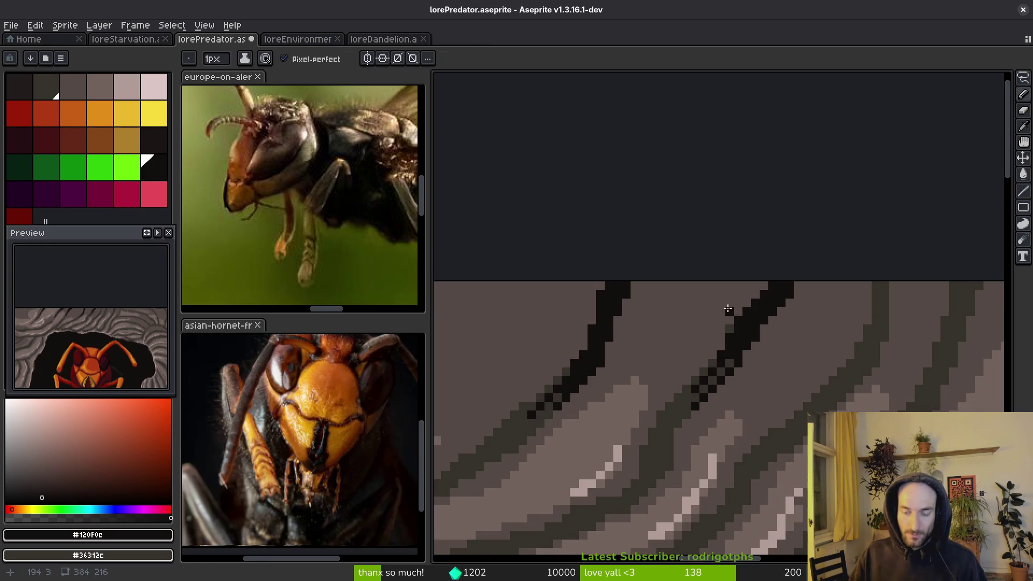
pyautogui.keyDown('alt'); pyautogui.rightClick(728, 319); pyautogui.keyUp('alt')
pyautogui.moveTo(868, 287); pyautogui.dragTo(841, 401)
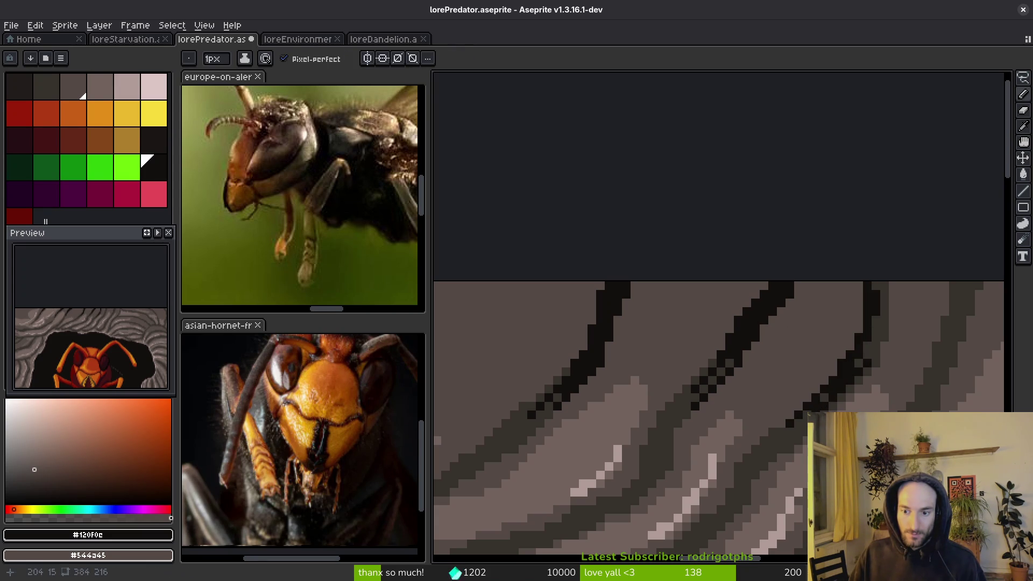
pyautogui.moveTo(854, 381); pyautogui.dragTo(887, 286)
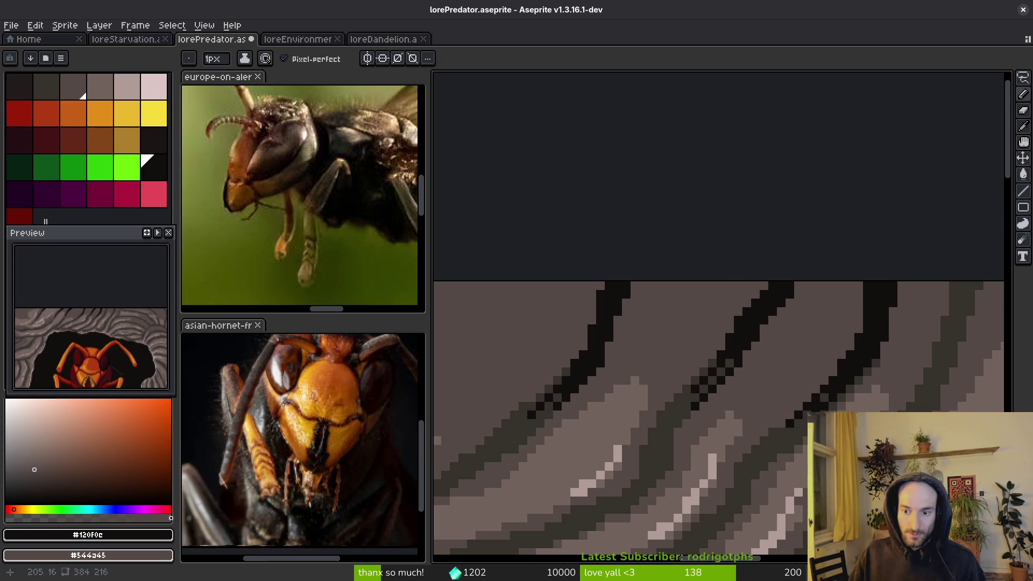
# - Add a black pixel to the crack, then soften it with rock grey
pyautogui.scroll(3, 834, 406)
pyautogui.click(756, 364)
pyautogui.scroll(-3, 756, 365)
pyautogui.scroll(3, 753, 353)
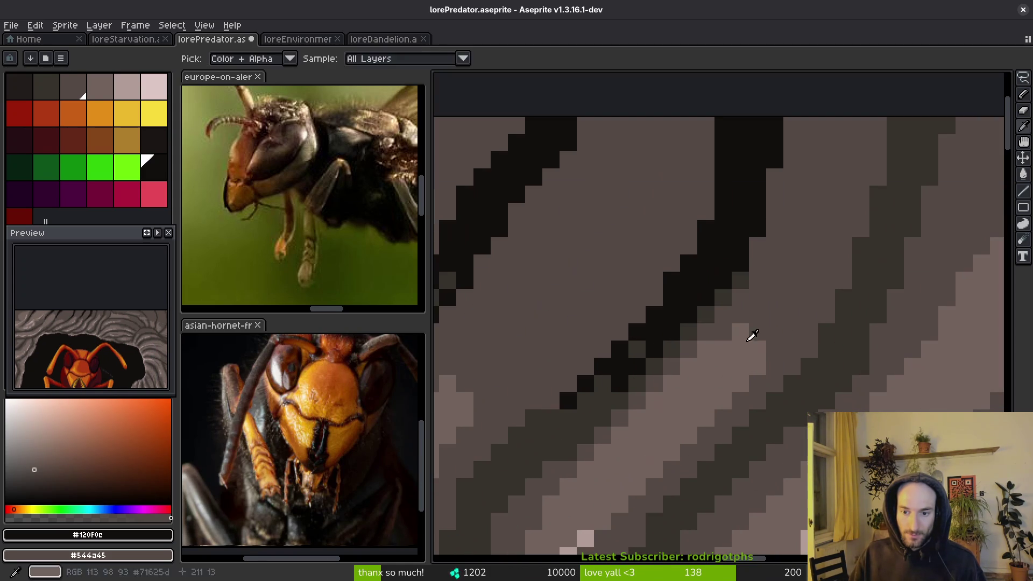
pyautogui.keyDown('alt'); pyautogui.click(753, 353); pyautogui.keyUp('alt')
pyautogui.moveTo(738, 323)
pyautogui.mouseDown()
pyautogui.moveTo(621, 432)
pyautogui.moveTo(675, 394)
pyautogui.moveTo(694, 401)
pyautogui.mouseUp()
pyautogui.scroll(-3, 693, 401)
pyautogui.scroll(3, 695, 396)
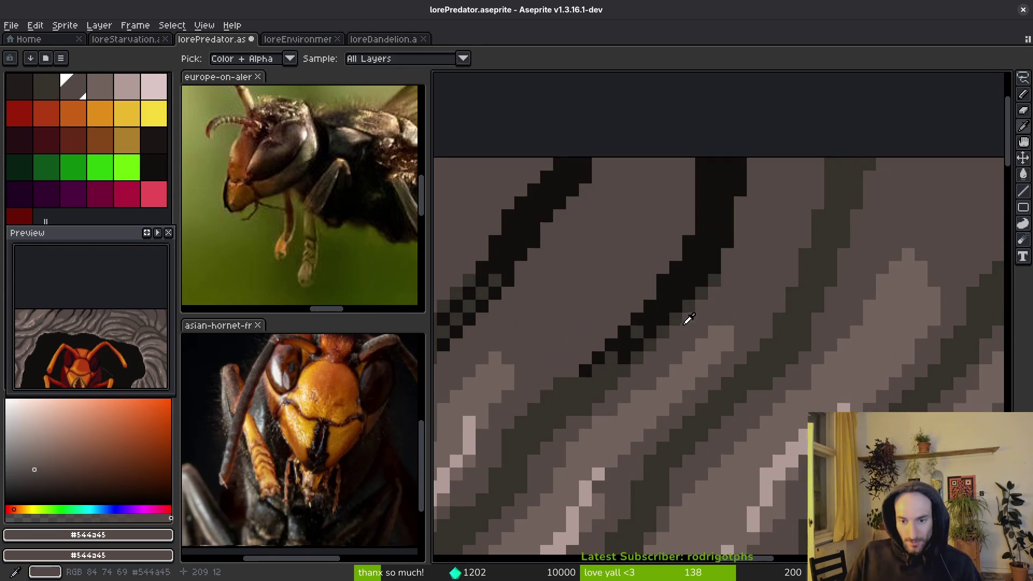
# - Draw a black crack diagonally down-left from the top and fill its dark-grey edges black
pyautogui.keyDown('alt'); pyautogui.click(703, 272); pyautogui.keyUp('alt')
pyautogui.scroll(-3, 750, 226)
pyautogui.scroll(3, 750, 278)
pyautogui.moveTo(777, 157)
pyautogui.mouseDown()
pyautogui.moveTo(777, 255)
pyautogui.moveTo(683, 434)
pyautogui.moveTo(743, 348)
pyautogui.mouseUp()
pyautogui.press('g')
pyautogui.click(738, 363)
pyautogui.click(759, 247)
pyautogui.scroll(-4, 700, 323)
pyautogui.scroll(3, 679, 334)
pyautogui.press('f')
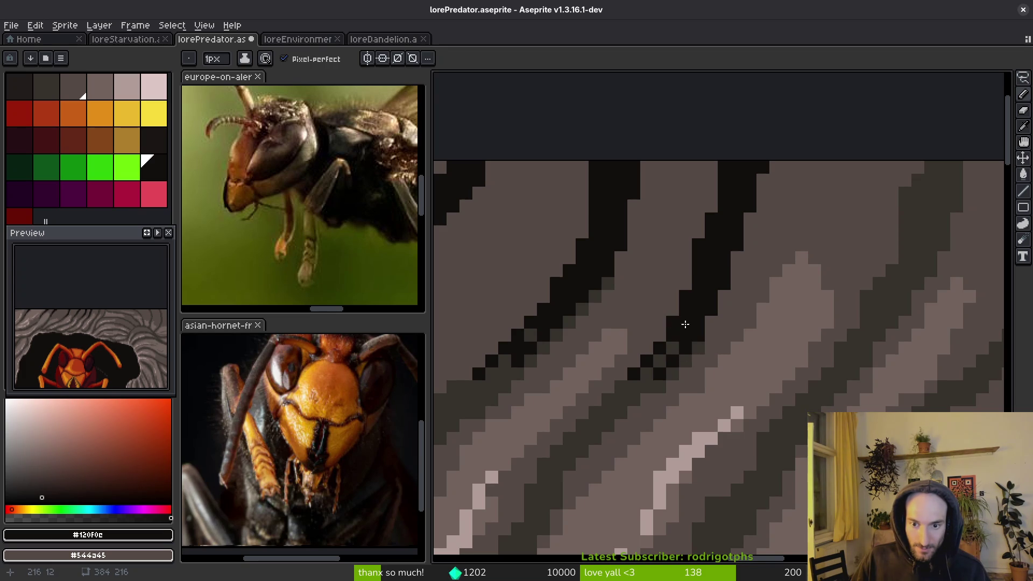
# - Draw a long black crack running down-left, then thicken and widen it
pyautogui.scroll(-1, 673, 327)
pyautogui.scroll(1, 689, 344)
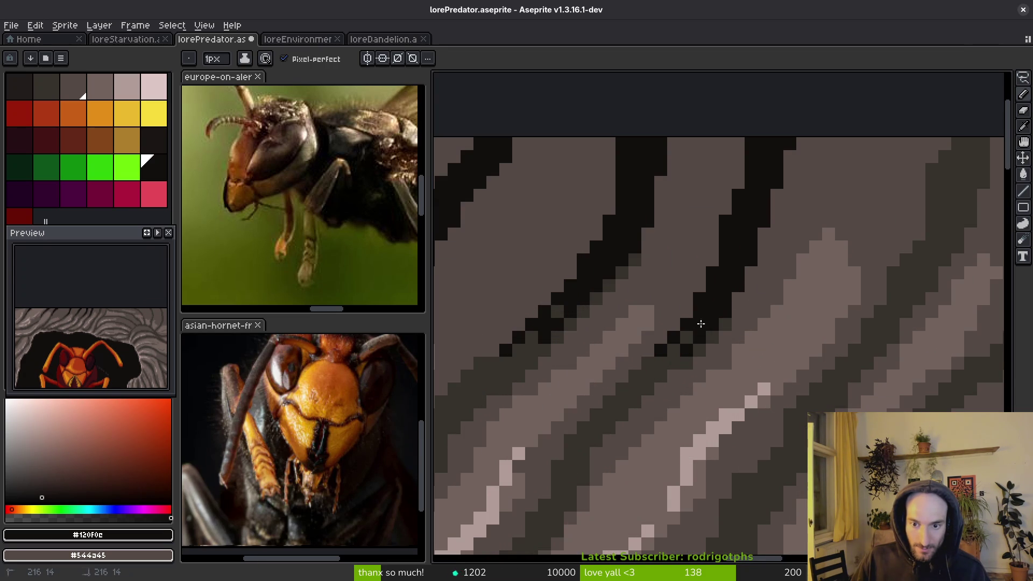
pyautogui.scroll(-3, 695, 324)
pyautogui.scroll(2, 687, 359)
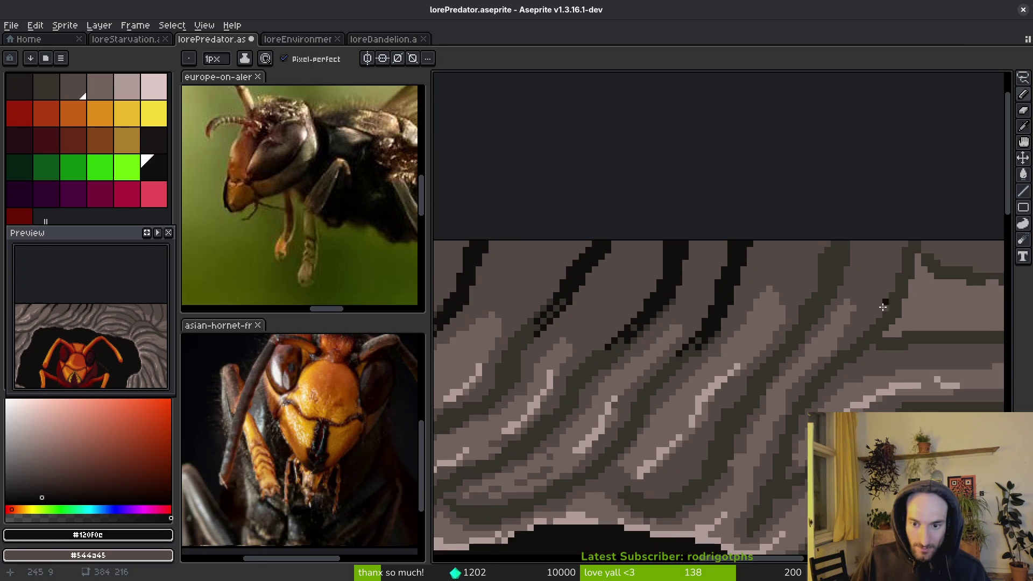
pyautogui.scroll(2, 773, 317)
pyautogui.moveTo(738, 283)
pyautogui.mouseDown()
pyautogui.moveTo(717, 388)
pyautogui.moveTo(633, 520)
pyautogui.moveTo(685, 458)
pyautogui.moveTo(768, 311)
pyautogui.moveTo(721, 406)
pyautogui.mouseUp()
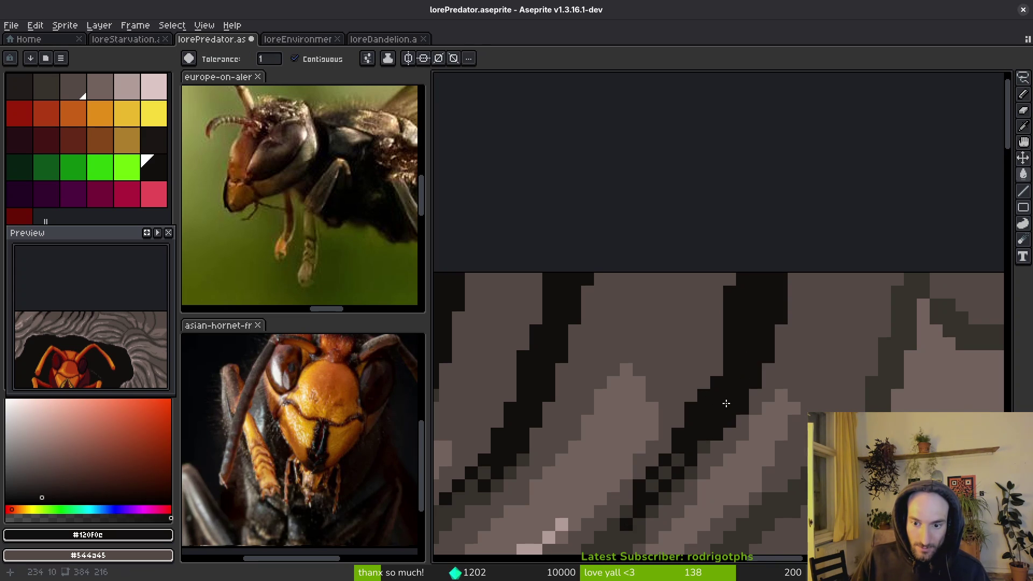
pyautogui.scroll(-3, 720, 414)
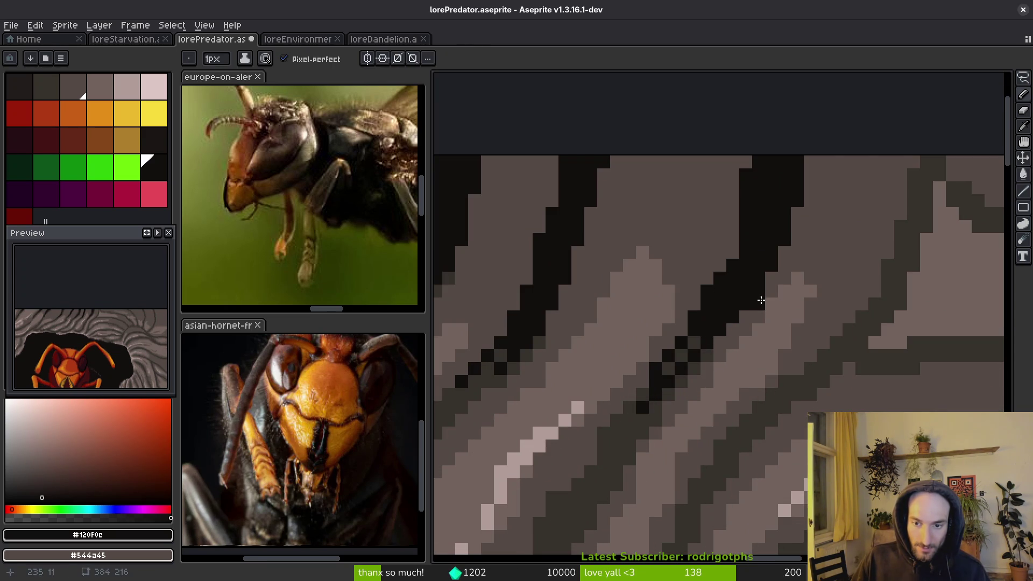
pyautogui.scroll(-2, 761, 300)
pyautogui.scroll(2, 796, 258)
pyautogui.hscroll(2, 834, 216)
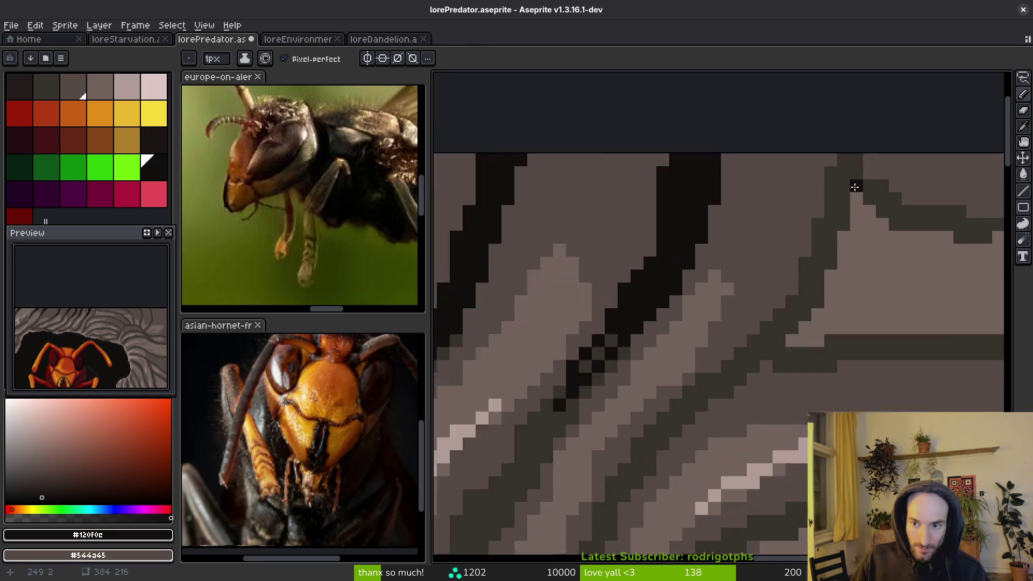
pyautogui.scroll(1, 861, 151)
pyautogui.scroll(-2, 778, 300)
pyautogui.scroll(1, 753, 230)
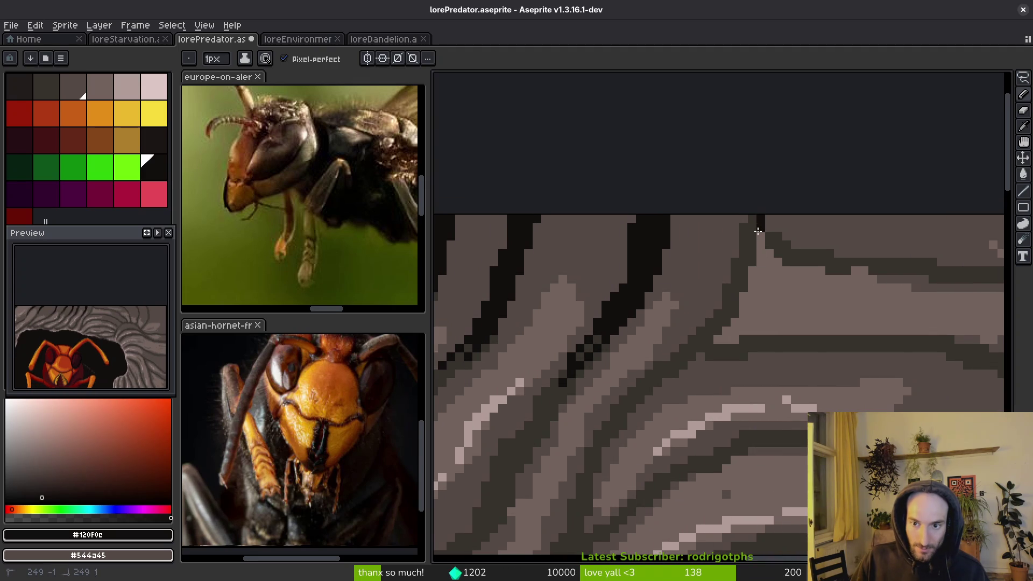
pyautogui.moveTo(754, 247)
pyautogui.mouseDown()
pyautogui.moveTo(737, 309)
pyautogui.moveTo(751, 272)
pyautogui.moveTo(747, 230)
pyautogui.moveTo(665, 401)
pyautogui.moveTo(605, 447)
pyautogui.mouseUp()
pyautogui.scroll(2, 733, 223)
pyautogui.scroll(-2, 747, 230)
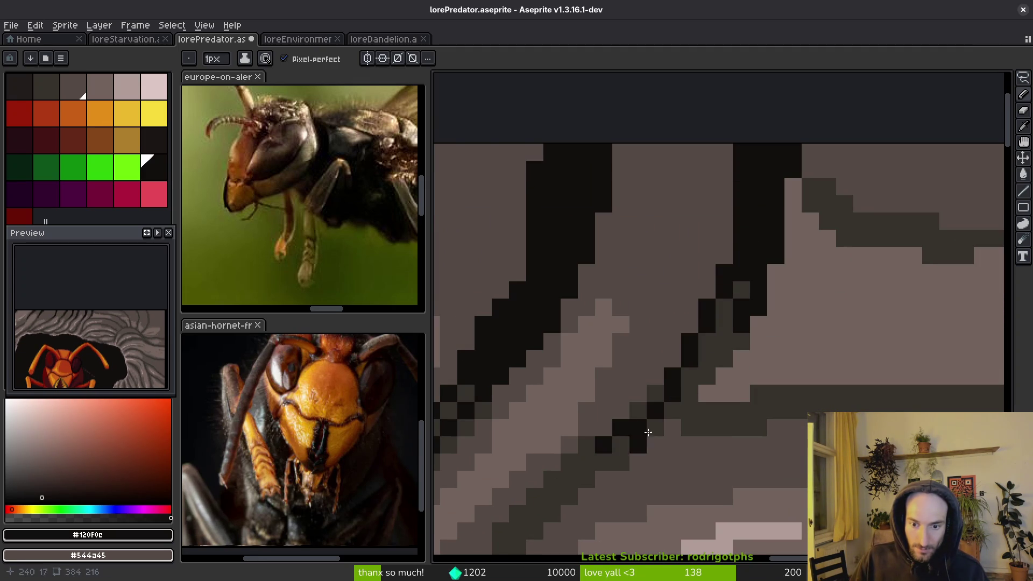
pyautogui.moveTo(657, 403)
pyautogui.mouseDown()
pyautogui.moveTo(733, 316)
pyautogui.moveTo(684, 376)
pyautogui.mouseUp()
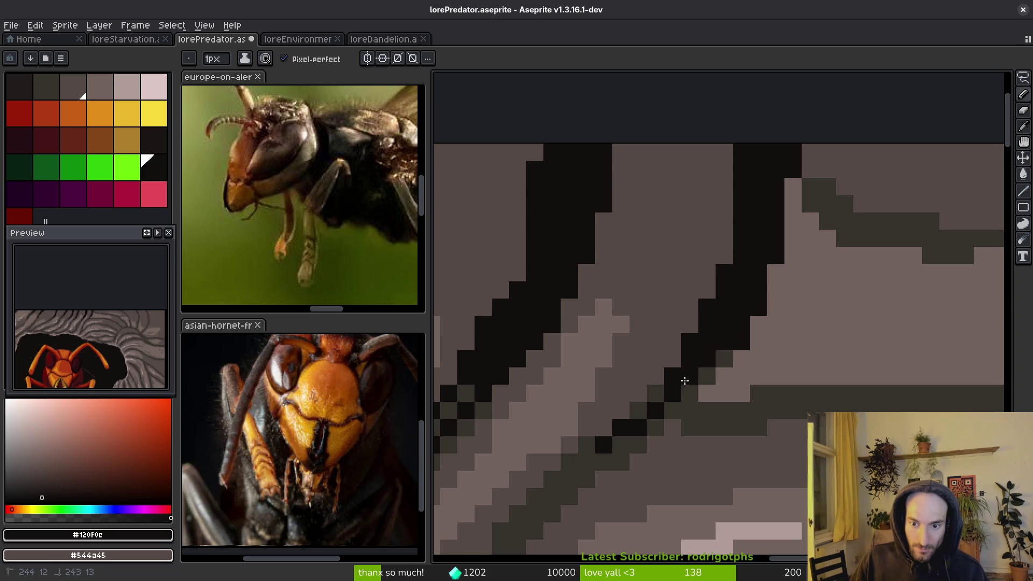
pyautogui.scroll(-2, 595, 389)
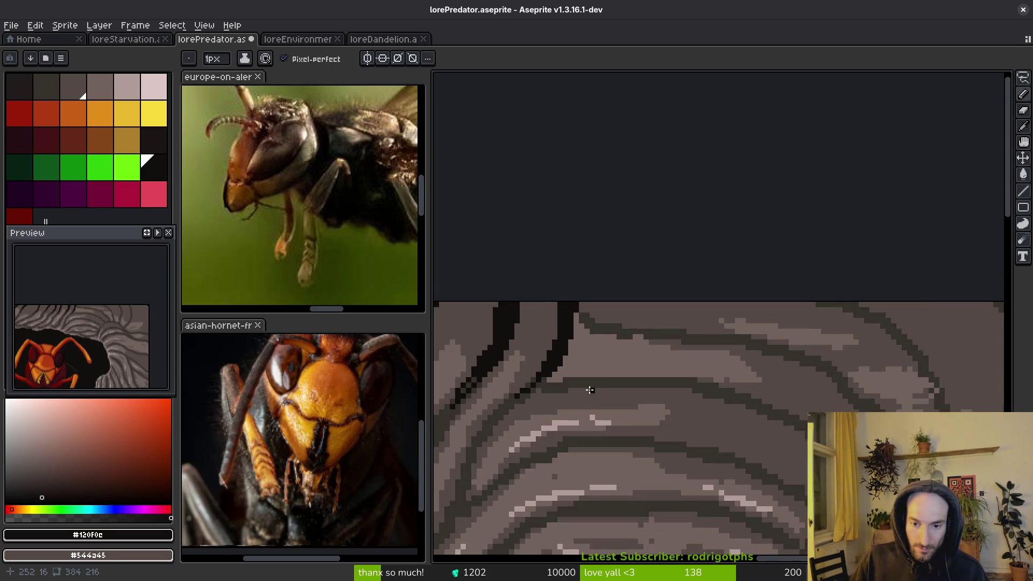
# - Draw a horizontal black crack across the rock, darken a grey gap pixel, and save
pyautogui.scroll(2, 543, 375)
pyautogui.moveTo(491, 357); pyautogui.dragTo(875, 357)
pyautogui.hscroll(-2, 754, 387)
pyautogui.hscroll(3, 864, 389)
pyautogui.rightClick(743, 364)
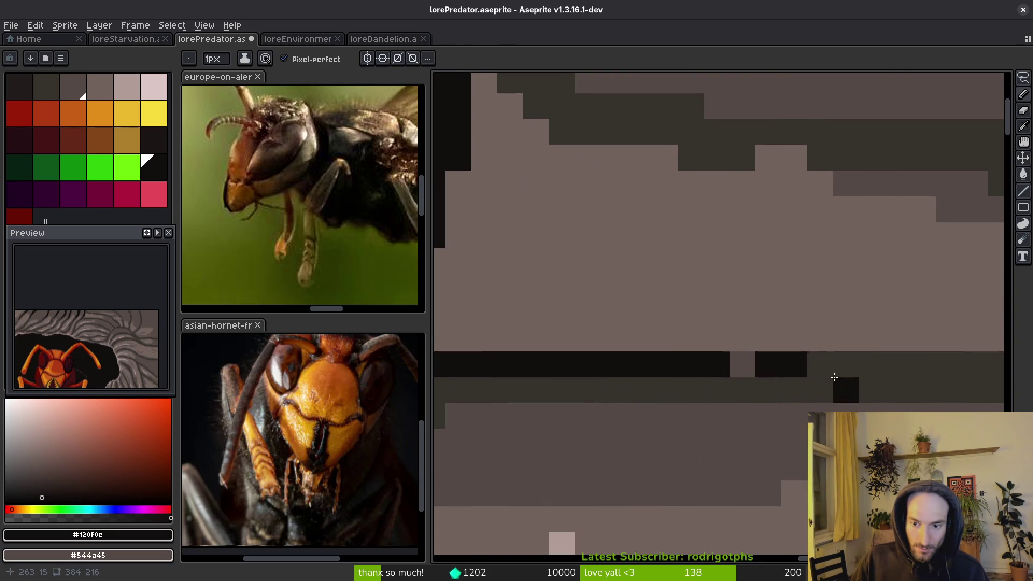
pyautogui.keyDown('alt'); pyautogui.rightClick(749, 371); pyautogui.keyUp('alt')
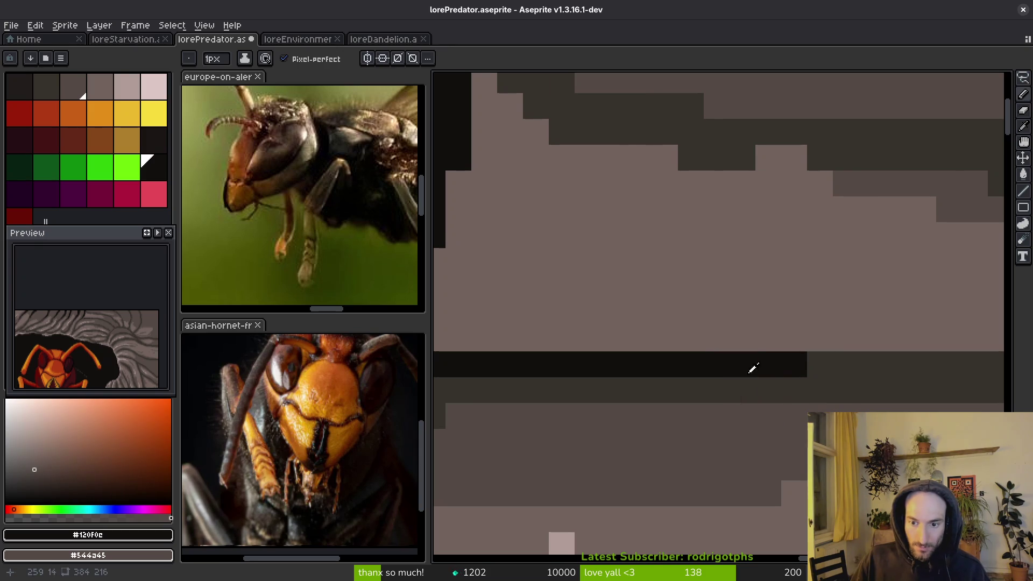
pyautogui.keyDown('alt'); pyautogui.rightClick(750, 388); pyautogui.keyUp('alt')
pyautogui.rightClick(749, 372)
pyautogui.hotkey('ctrl', 's')
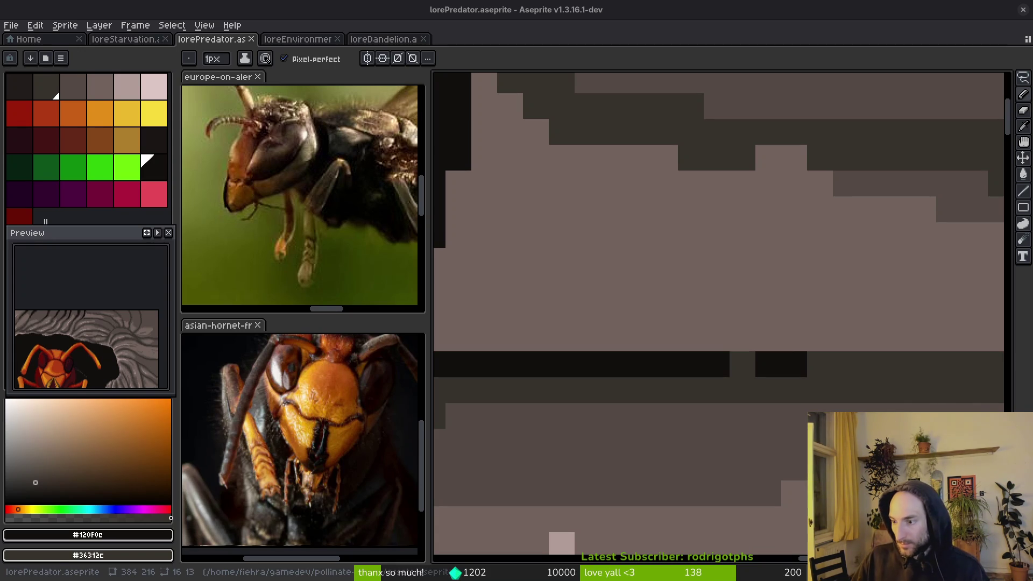
# - Extend the horizontal crack with black dots and paint a black diagonal crack edge
pyautogui.moveTo(780, 309); pyautogui.dragTo(800, 274)
pyautogui.moveTo(588, 339); pyautogui.dragTo(676, 282)
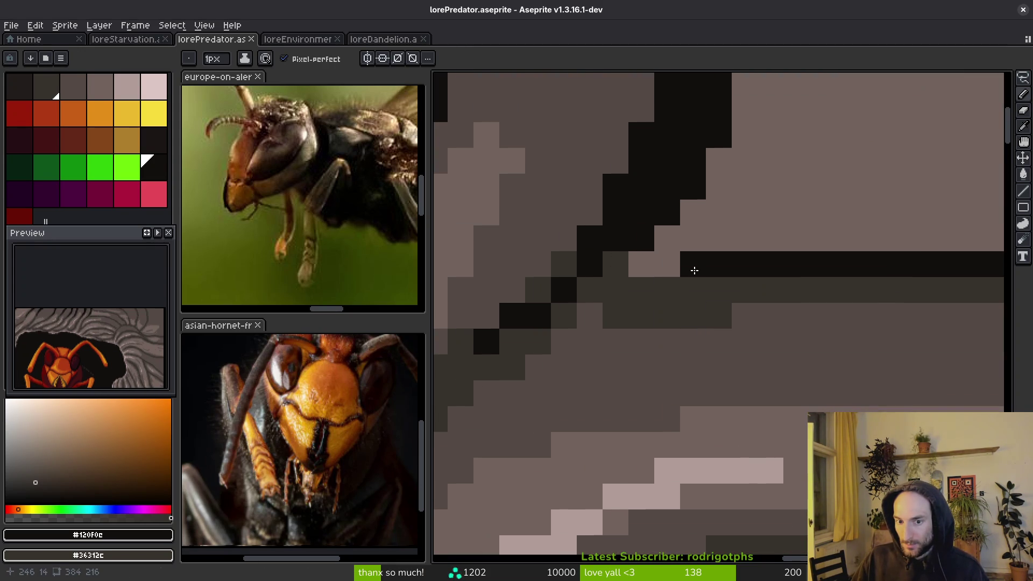
pyautogui.keyDown('shift'); pyautogui.click(661, 286); pyautogui.keyUp('shift')
pyautogui.click(716, 288)
pyautogui.click(774, 288)
pyautogui.click(797, 316)
pyautogui.scroll(5, 676, 344)
pyautogui.moveTo(529, 244); pyautogui.dragTo(571, 282)
pyautogui.click(571, 282)
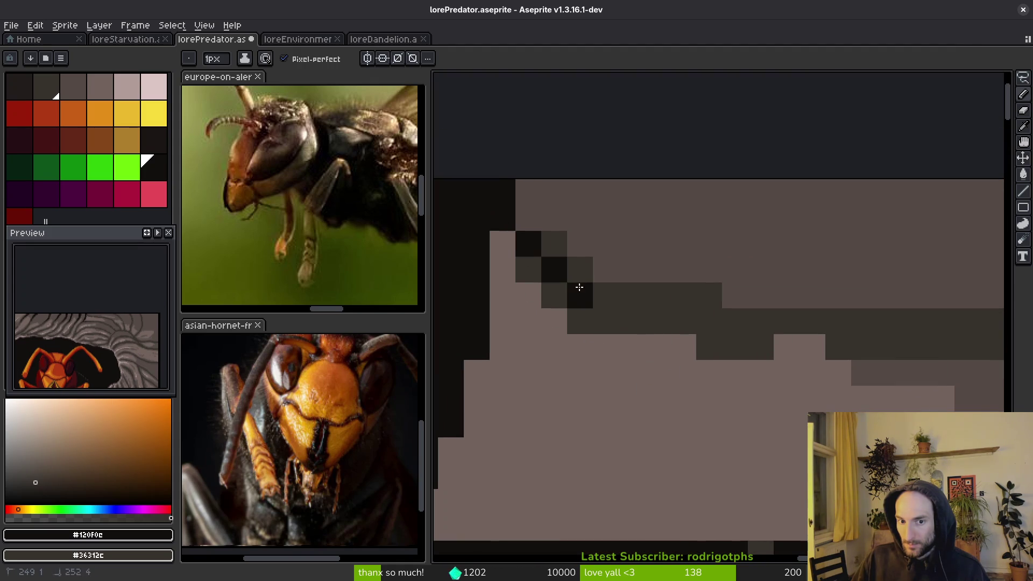
pyautogui.moveTo(528, 192); pyautogui.dragTo(576, 291)
# - Paint rock-grey pixels beside and below the crack, with dark pixels along its lower edge
pyautogui.keyDown('alt'); pyautogui.click(678, 226); pyautogui.keyUp('alt')
pyautogui.click(503, 259)
pyautogui.moveTo(503, 259)
pyautogui.mouseDown()
pyautogui.moveTo(528, 306)
pyautogui.moveTo(812, 376)
pyautogui.mouseUp()
pyautogui.moveTo(600, 347); pyautogui.dragTo(688, 350)
pyautogui.click(789, 348)
pyautogui.moveTo(790, 349); pyautogui.dragTo(895, 392)
pyautogui.hscroll(-3, 753, 334)
pyautogui.moveTo(608, 279); pyautogui.dragTo(572, 441)
pyautogui.moveTo(598, 333)
pyautogui.mouseDown()
pyautogui.moveTo(616, 297)
pyautogui.moveTo(574, 330)
pyautogui.moveTo(554, 413)
pyautogui.moveTo(501, 509)
pyautogui.moveTo(510, 496)
pyautogui.moveTo(737, 493)
pyautogui.mouseUp()
pyautogui.hscroll(4, 646, 500)
pyautogui.moveTo(538, 506)
pyautogui.mouseDown()
pyautogui.moveTo(793, 506)
pyautogui.moveTo(742, 505)
pyautogui.mouseUp()
# - Paint a dark crack stroke extending left, with dark-grey pixels around it
pyautogui.keyDown('alt'); pyautogui.click(544, 247); pyautogui.keyUp('alt')
pyautogui.moveTo(613, 291)
pyautogui.mouseDown()
pyautogui.moveTo(563, 260)
pyautogui.moveTo(648, 286)
pyautogui.mouseUp()
pyautogui.hscroll(7, 592, 269)
pyautogui.moveTo(446, 285)
pyautogui.mouseDown()
pyautogui.moveTo(509, 260)
pyautogui.moveTo(492, 256)
pyautogui.moveTo(701, 297)
pyautogui.moveTo(834, 306)
pyautogui.moveTo(768, 281)
pyautogui.moveTo(514, 291)
pyautogui.mouseUp()
pyautogui.keyDown('alt'); pyautogui.click(788, 283); pyautogui.keyUp('alt')
pyautogui.moveTo(747, 304)
pyautogui.mouseDown()
pyautogui.moveTo(768, 307)
pyautogui.moveTo(725, 295)
pyautogui.mouseUp()
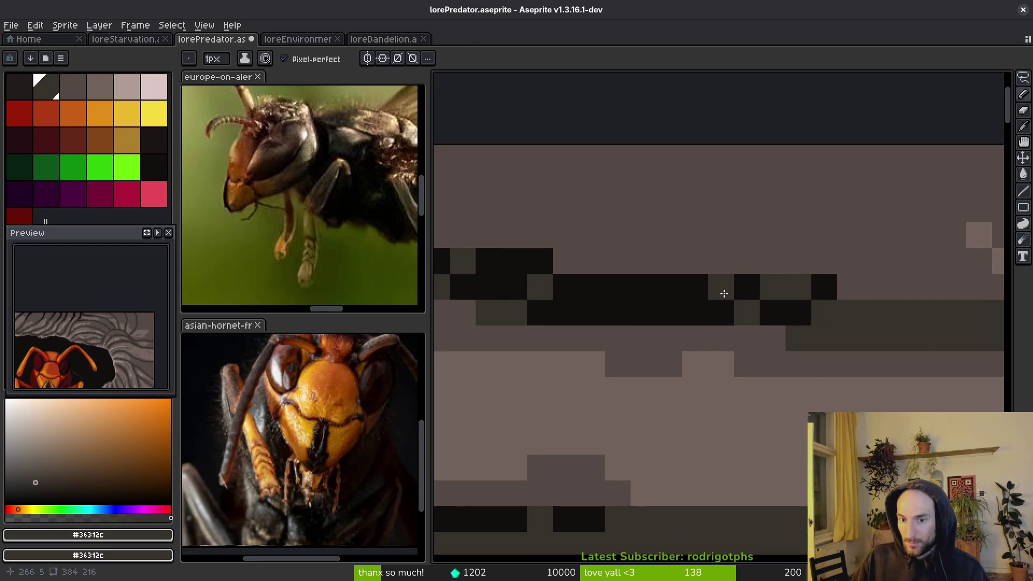
# - Draw a new dark crack slanting down-right across the rock and touch up nearby pixels
pyautogui.scroll(-3, 565, 288)
pyautogui.scroll(3, 549, 281)
pyautogui.keyDown('alt'); pyautogui.click(553, 283); pyautogui.keyUp('alt')
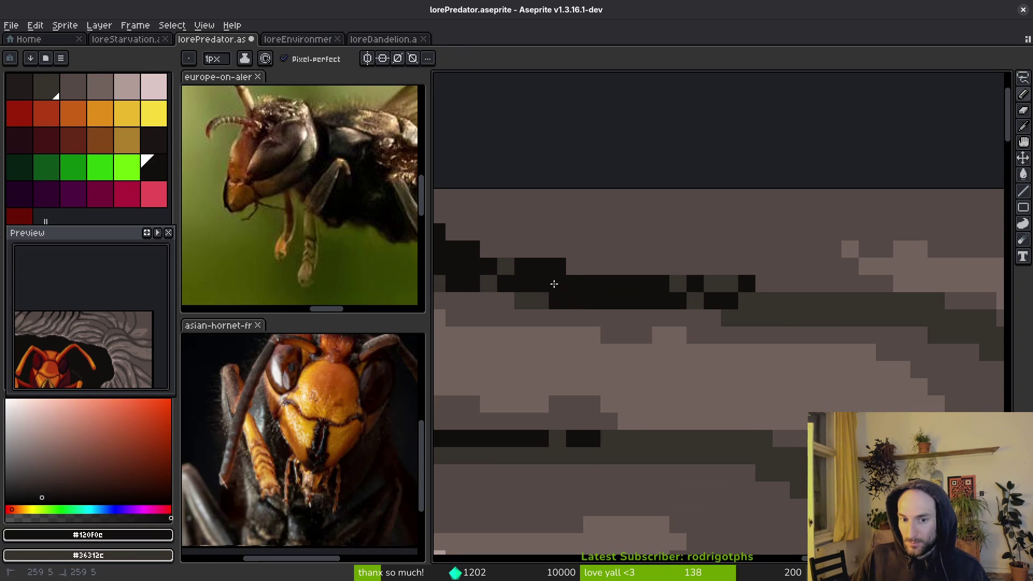
pyautogui.scroll(-3, 554, 284)
pyautogui.click(665, 315)
pyautogui.scroll(1, 662, 318)
pyautogui.scroll(2, 699, 286)
pyautogui.moveTo(519, 291)
pyautogui.mouseDown()
pyautogui.moveTo(742, 308)
pyautogui.moveTo(722, 326)
pyautogui.moveTo(864, 357)
pyautogui.moveTo(850, 344)
pyautogui.mouseUp()
pyautogui.moveTo(608, 291); pyautogui.dragTo(647, 311)
pyautogui.click(782, 345)
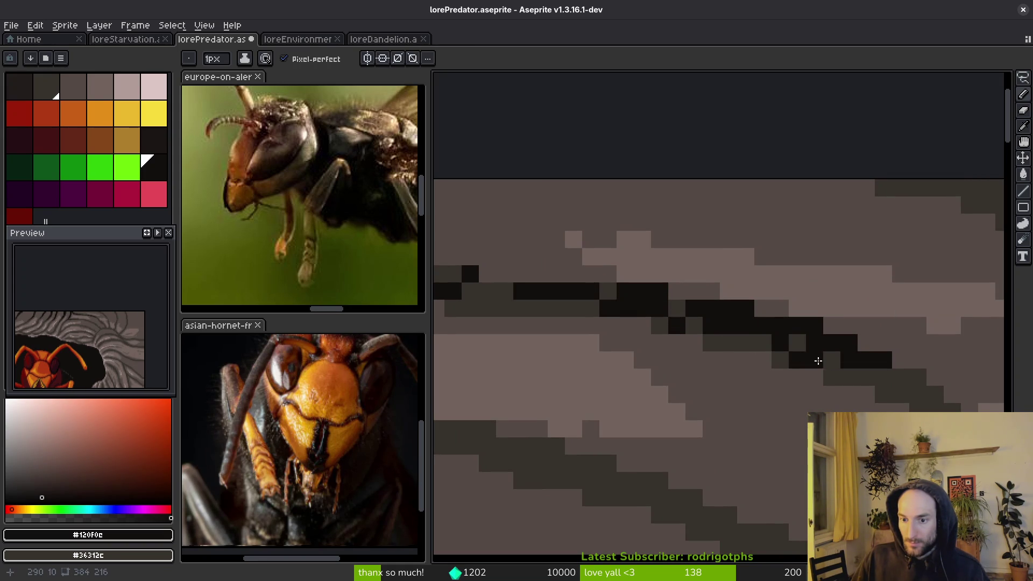
pyautogui.scroll(-2, 780, 366)
pyautogui.scroll(1, 762, 362)
pyautogui.scroll(-1, 735, 317)
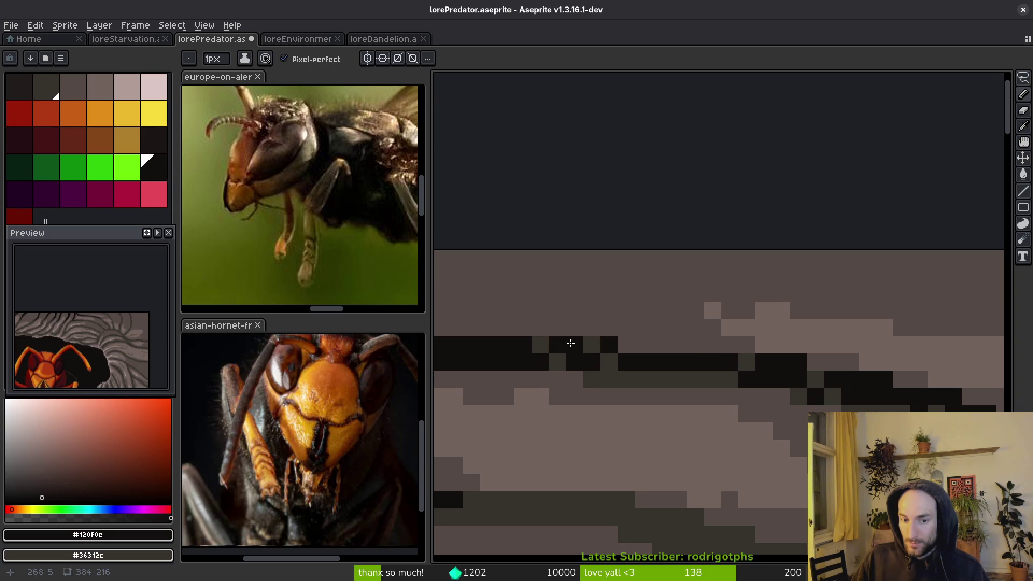
pyautogui.scroll(-1, 783, 370)
pyautogui.scroll(1, 783, 370)
pyautogui.moveTo(525, 283)
pyautogui.mouseDown()
pyautogui.moveTo(726, 350)
pyautogui.moveTo(802, 425)
pyautogui.moveTo(769, 353)
pyautogui.moveTo(608, 279)
pyautogui.mouseUp()
# - Fill the grey gaps along the crack with black and add black pixels beside it
pyautogui.press('g')
pyautogui.click(726, 338)
pyautogui.click(752, 354)
pyautogui.moveTo(692, 321); pyautogui.dragTo(554, 286)
pyautogui.scroll(-2, 703, 372)
pyautogui.scroll(2, 703, 372)
pyautogui.press('b')
pyautogui.click(675, 329)
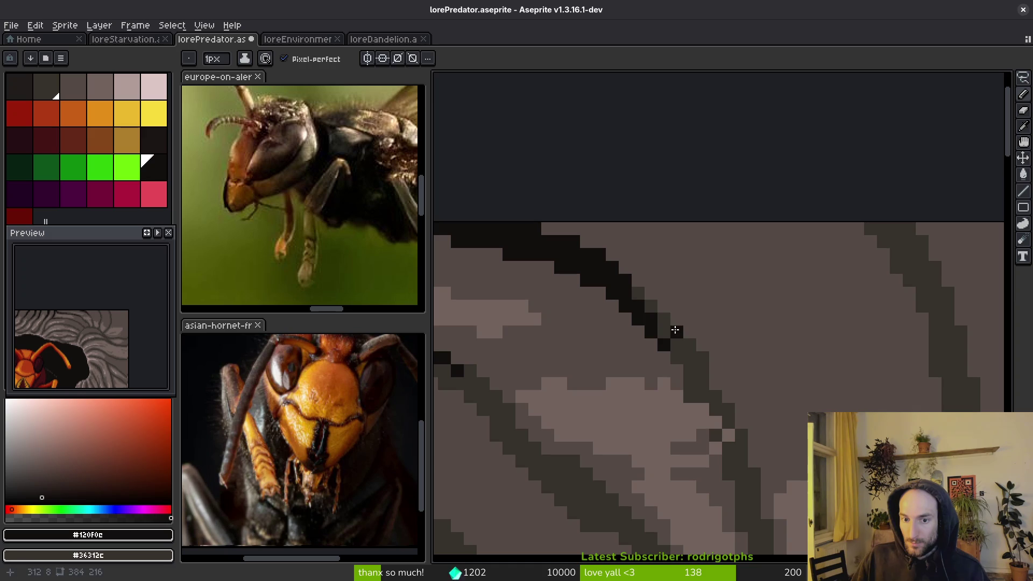
# - Draw a new black diagonal crack and blacken its remaining grey pixels
pyautogui.hscroll(5, 753, 349)
pyautogui.moveTo(715, 209)
pyautogui.mouseDown()
pyautogui.moveTo(775, 296)
pyautogui.moveTo(749, 217)
pyautogui.moveTo(786, 263)
pyautogui.moveTo(816, 350)
pyautogui.mouseUp()
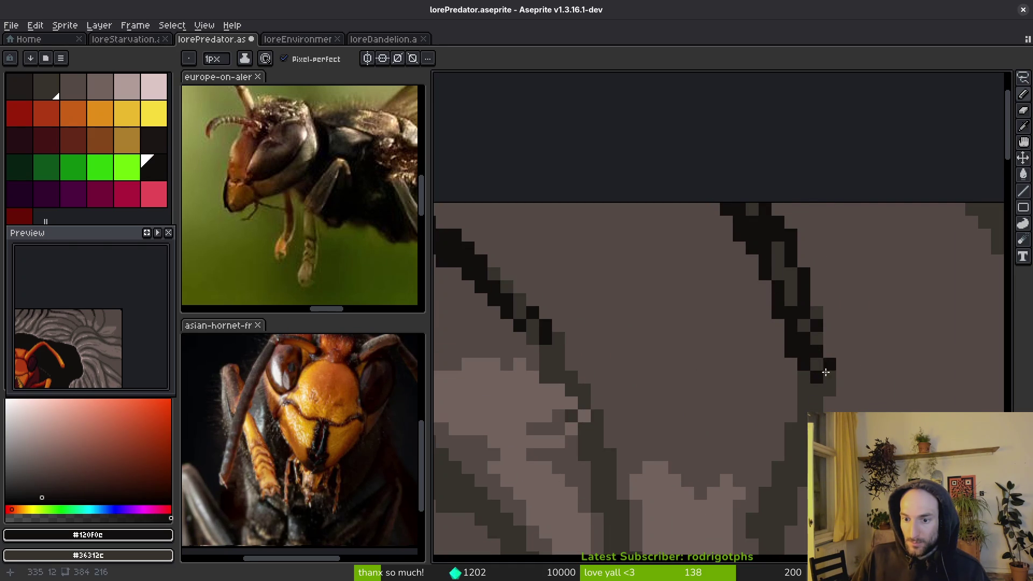
pyautogui.moveTo(778, 243); pyautogui.dragTo(788, 291)
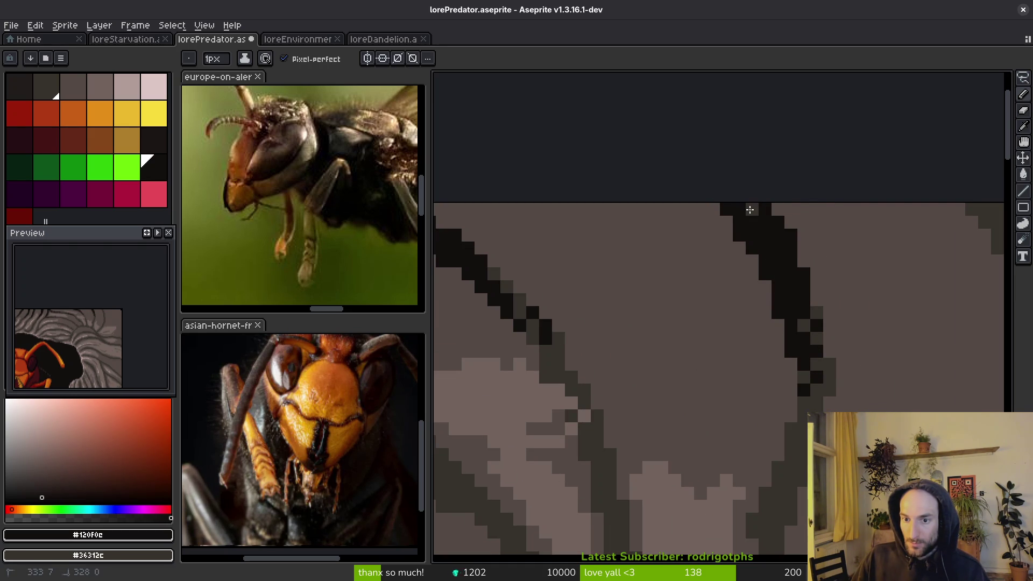
pyautogui.scroll(-2, 797, 280)
pyautogui.scroll(2, 878, 262)
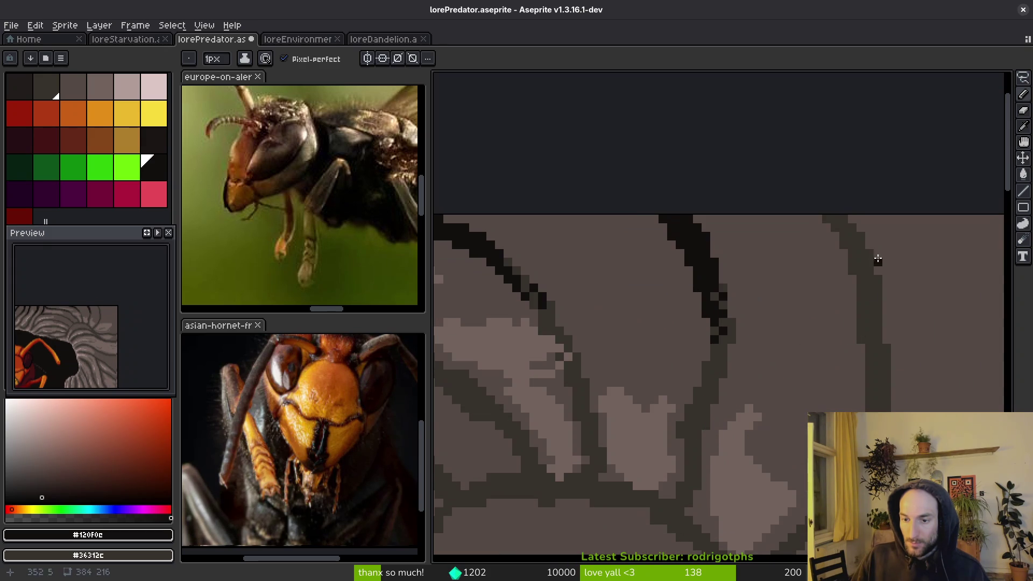
pyautogui.scroll(2, 817, 210)
pyautogui.moveTo(823, 214)
pyautogui.mouseDown()
pyautogui.moveTo(893, 341)
pyautogui.moveTo(911, 321)
pyautogui.moveTo(840, 210)
pyautogui.mouseUp()
# - Paint the stray black pixel grey and darken pixels down the right diagonal crack
pyautogui.press('alt')
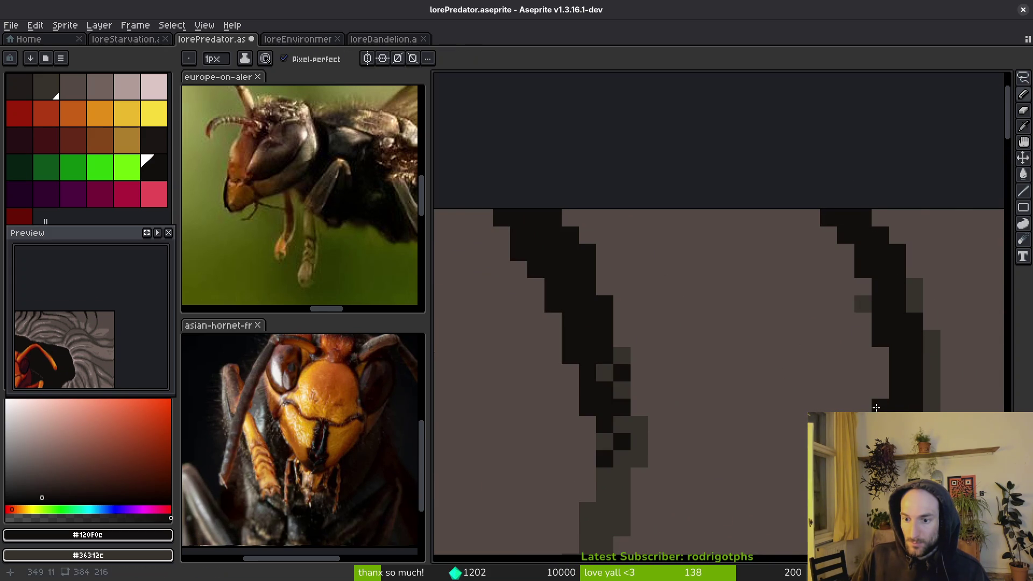
pyautogui.moveTo(881, 372); pyautogui.dragTo(865, 320)
pyautogui.scroll(-2, 905, 385)
pyautogui.scroll(2, 802, 369)
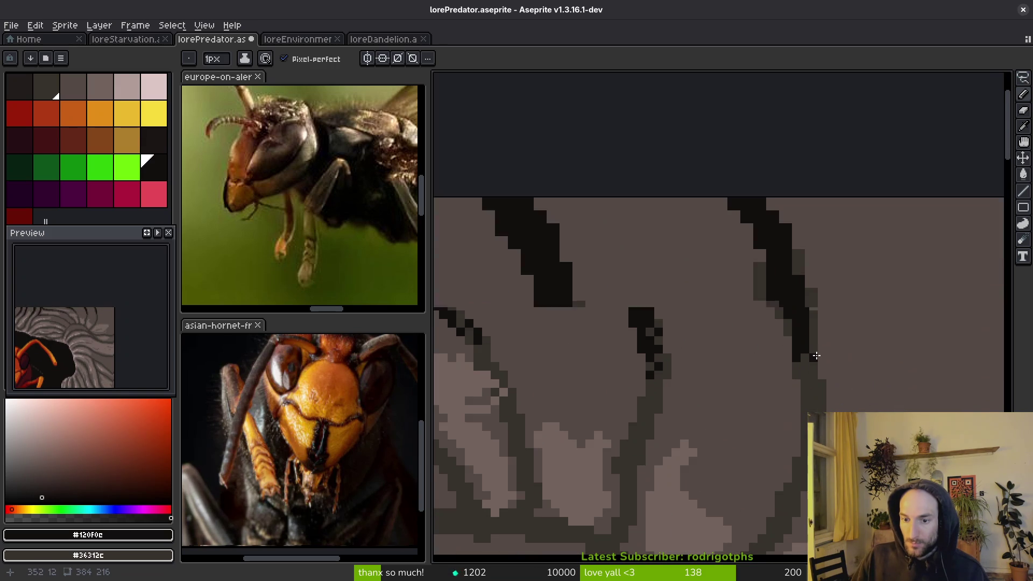
pyautogui.rightClick(807, 307)
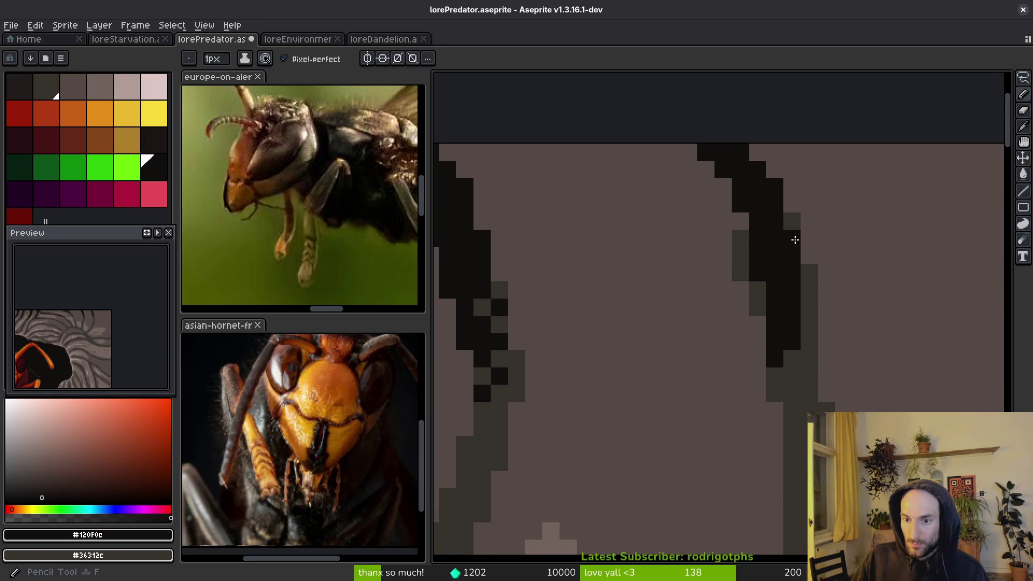
pyautogui.keyDown('alt'); pyautogui.click(790, 261); pyautogui.keyUp('alt')
pyautogui.click(792, 239)
pyautogui.click(793, 221)
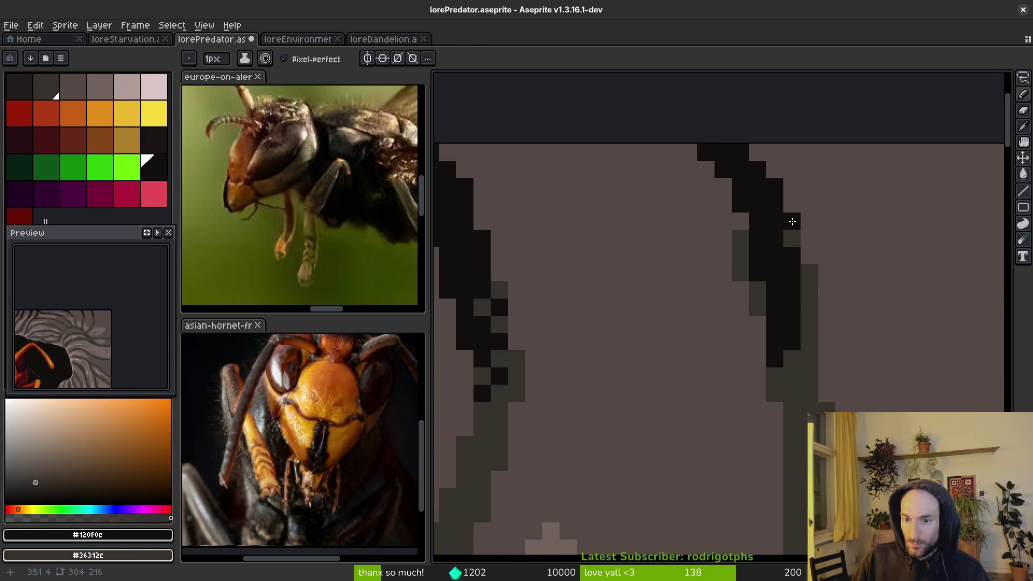
pyautogui.moveTo(800, 271); pyautogui.dragTo(781, 448)
pyautogui.click(809, 359)
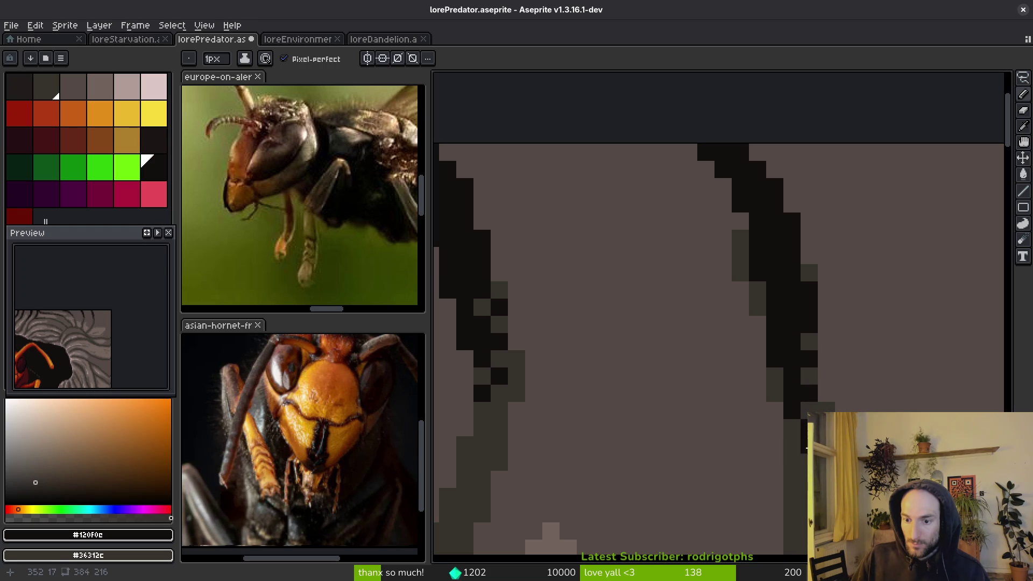
pyautogui.scroll(-4, 805, 458)
pyautogui.scroll(2, 795, 346)
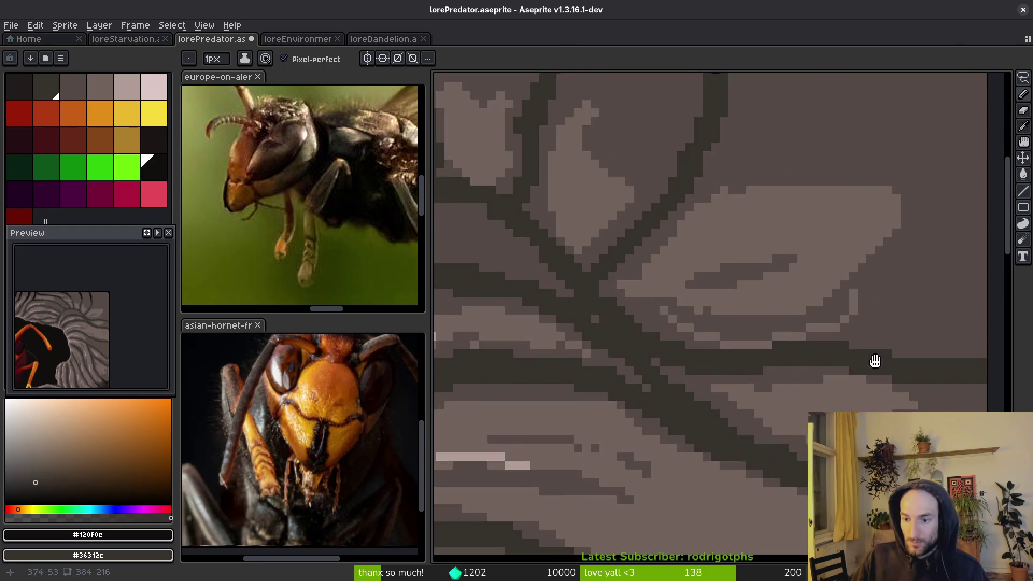
# - Paint a dark crack along the horizontal rock band, dotting extra pixels out to its left end
pyautogui.moveTo(810, 343)
pyautogui.mouseDown()
pyautogui.moveTo(708, 331)
pyautogui.moveTo(586, 345)
pyautogui.moveTo(792, 350)
pyautogui.moveTo(695, 335)
pyautogui.mouseUp()
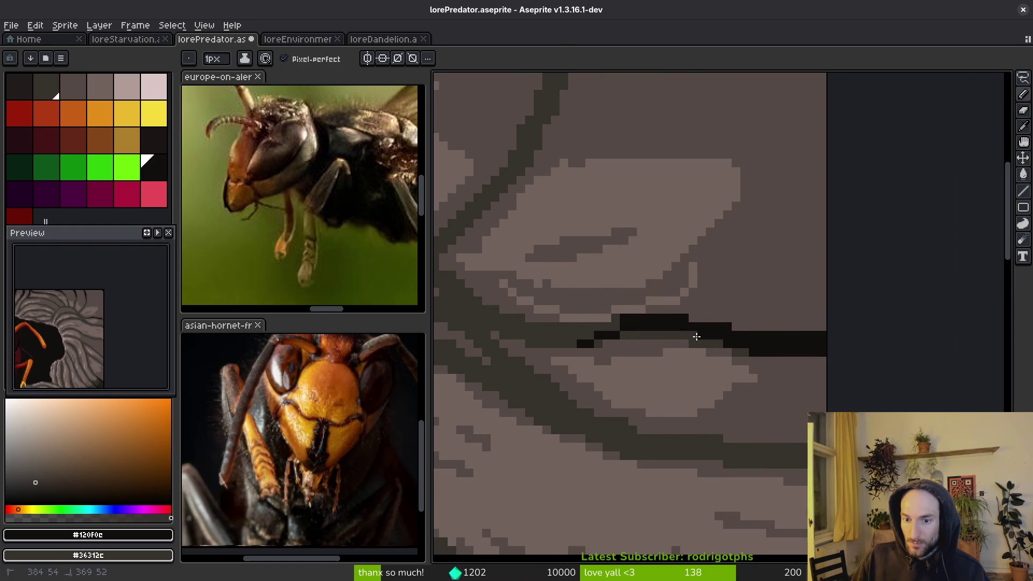
pyautogui.scroll(3, 720, 348)
pyautogui.click(626, 305)
pyautogui.moveTo(625, 305); pyautogui.dragTo(882, 357)
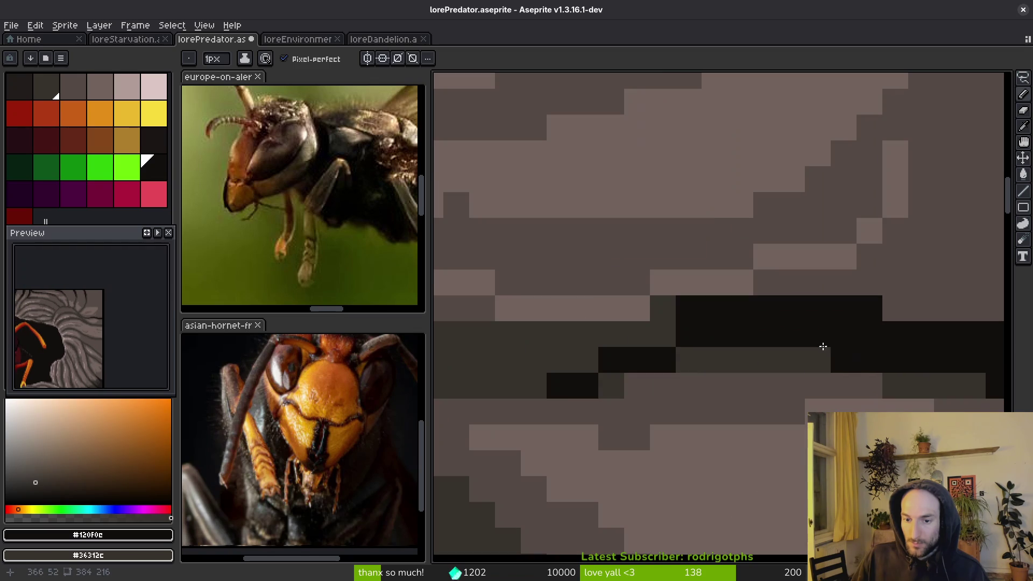
pyautogui.click(638, 334)
pyautogui.click(662, 308)
pyautogui.click(597, 341)
pyautogui.click(585, 344)
pyautogui.click(530, 363)
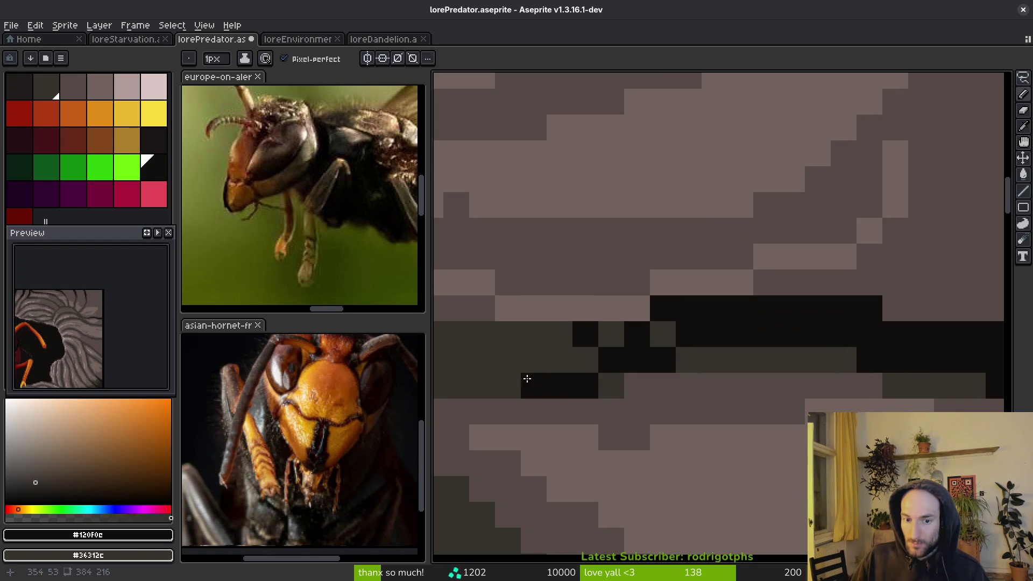
# - Move to another part of the rock and draw a dark diagonal crack with several strokes
pyautogui.scroll(-2, 664, 354)
pyautogui.scroll(2, 628, 334)
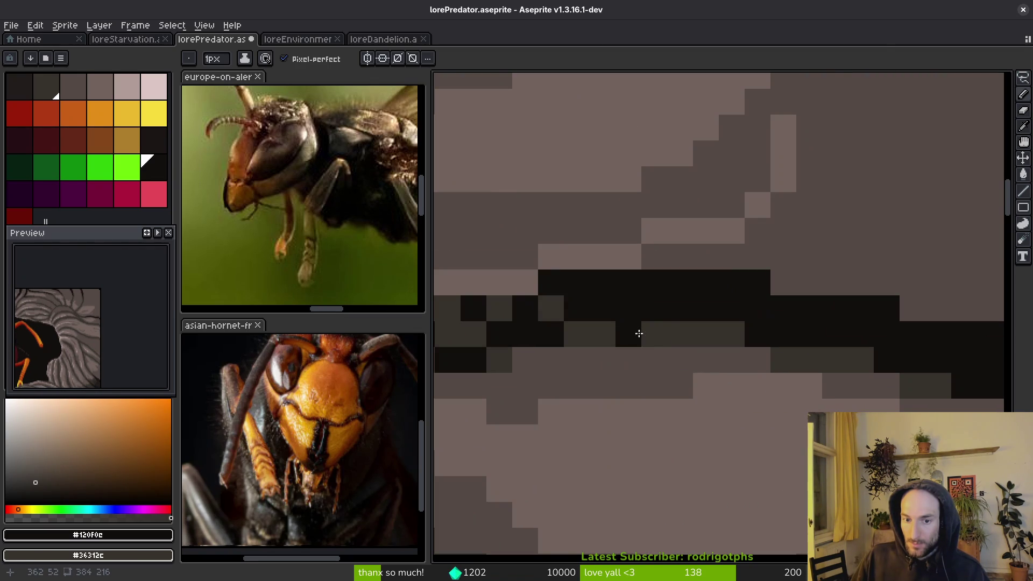
pyautogui.moveTo(719, 334); pyautogui.dragTo(738, 353)
pyautogui.scroll(-3, 838, 362)
pyautogui.scroll(2, 812, 352)
pyautogui.moveTo(812, 353); pyautogui.dragTo(792, 389)
pyautogui.scroll(2, 792, 388)
pyautogui.moveTo(638, 275)
pyautogui.mouseDown()
pyautogui.moveTo(700, 309)
pyautogui.moveTo(732, 308)
pyautogui.mouseUp()
pyautogui.moveTo(681, 309)
pyautogui.mouseDown()
pyautogui.moveTo(698, 312)
pyautogui.moveTo(607, 307)
pyautogui.mouseUp()
pyautogui.moveTo(470, 265); pyautogui.dragTo(600, 287)
# - Flood-fill that dark band black, then add a single black pixel further along the crack
pyautogui.press('g')
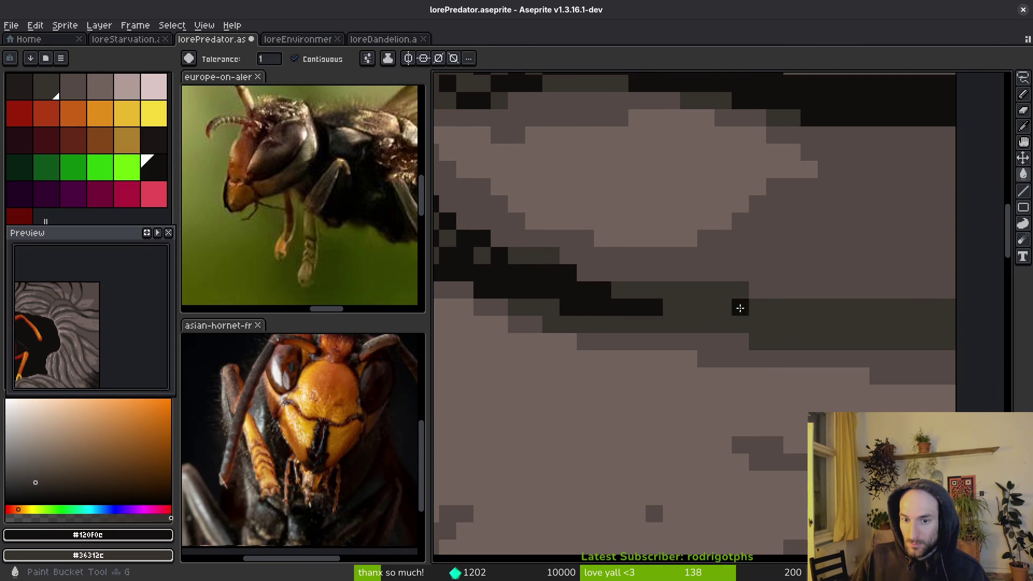
pyautogui.click(724, 302)
pyautogui.press('b')
pyautogui.moveTo(517, 256); pyautogui.dragTo(743, 317)
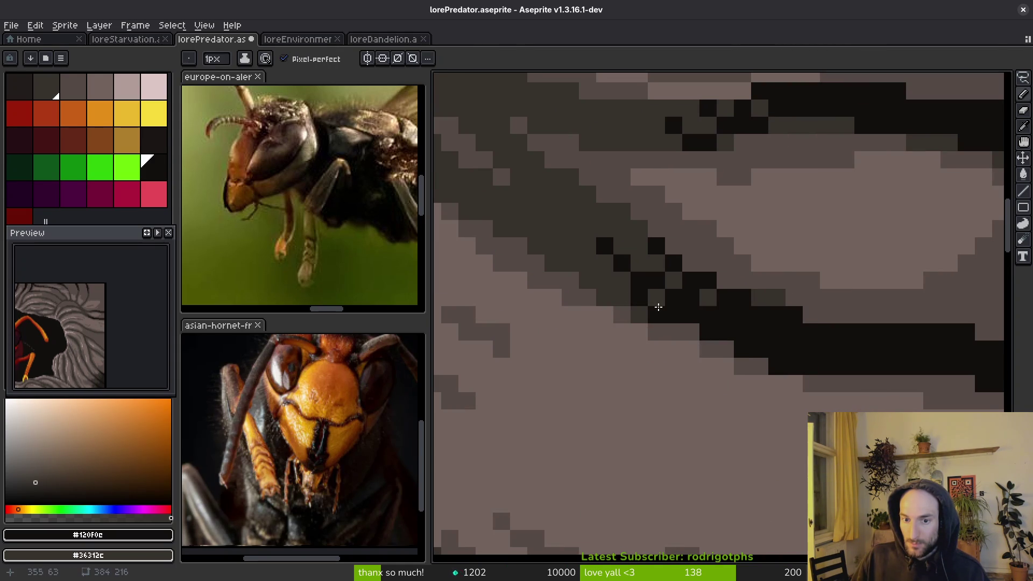
pyautogui.click(605, 279)
pyautogui.scroll(-3, 607, 283)
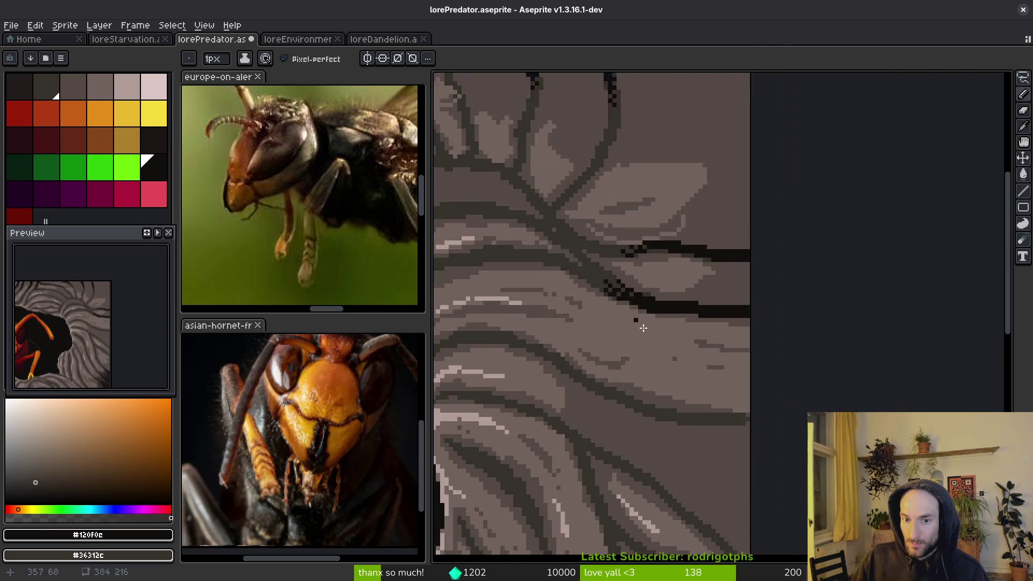
pyautogui.scroll(2, 711, 379)
# - Draw a black crack along the lower dark band and fill the band below it black
pyautogui.moveTo(707, 353)
pyautogui.mouseDown()
pyautogui.moveTo(879, 393)
pyautogui.moveTo(952, 373)
pyautogui.mouseUp()
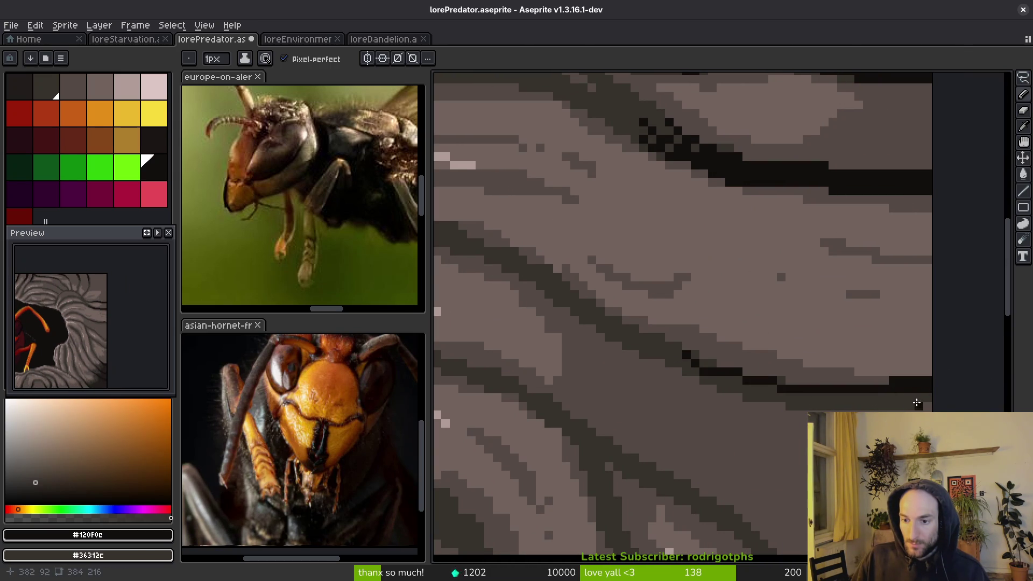
pyautogui.moveTo(660, 356); pyautogui.dragTo(784, 388)
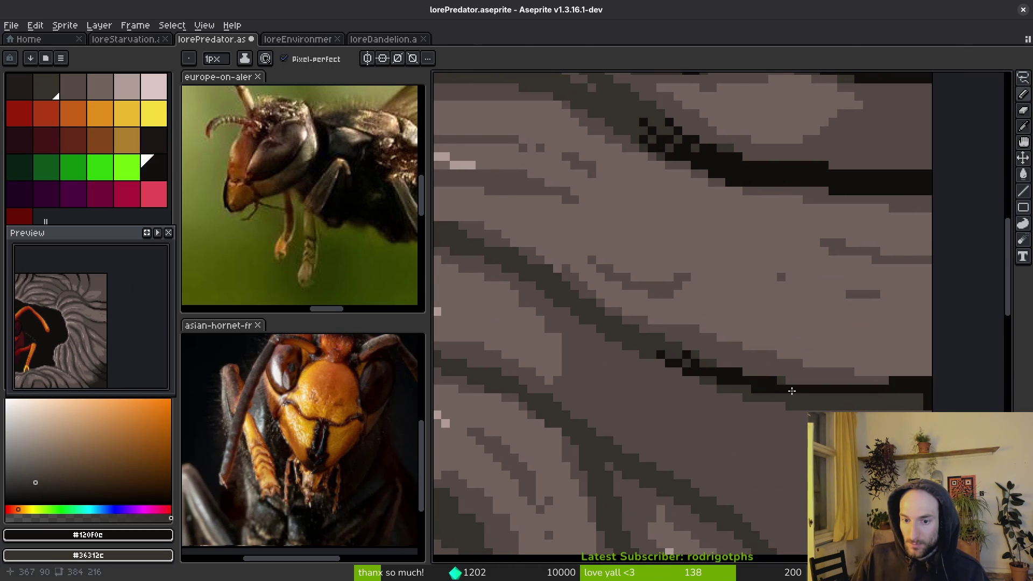
pyautogui.press('g')
pyautogui.click(796, 401)
pyautogui.scroll(-2, 713, 383)
pyautogui.scroll(2, 768, 341)
pyautogui.press('b')
# - Draw a black diagonal crack to the canvas edge, fill the adjacent band, and thicken the line
pyautogui.moveTo(648, 262); pyautogui.dragTo(736, 303)
pyautogui.moveTo(669, 256); pyautogui.dragTo(844, 392)
pyautogui.press('g')
pyautogui.click(780, 358)
pyautogui.press('b')
pyautogui.moveTo(743, 313); pyautogui.dragTo(837, 397)
# - Fill the grey gaps so the diagonal crack is solid black, sampling the lighter rock grey as background colour
pyautogui.click(745, 318)
pyautogui.click(771, 347)
pyautogui.moveTo(778, 345); pyautogui.dragTo(789, 340)
pyautogui.keyDown('alt'); pyautogui.rightClick(791, 338); pyautogui.keyUp('alt')
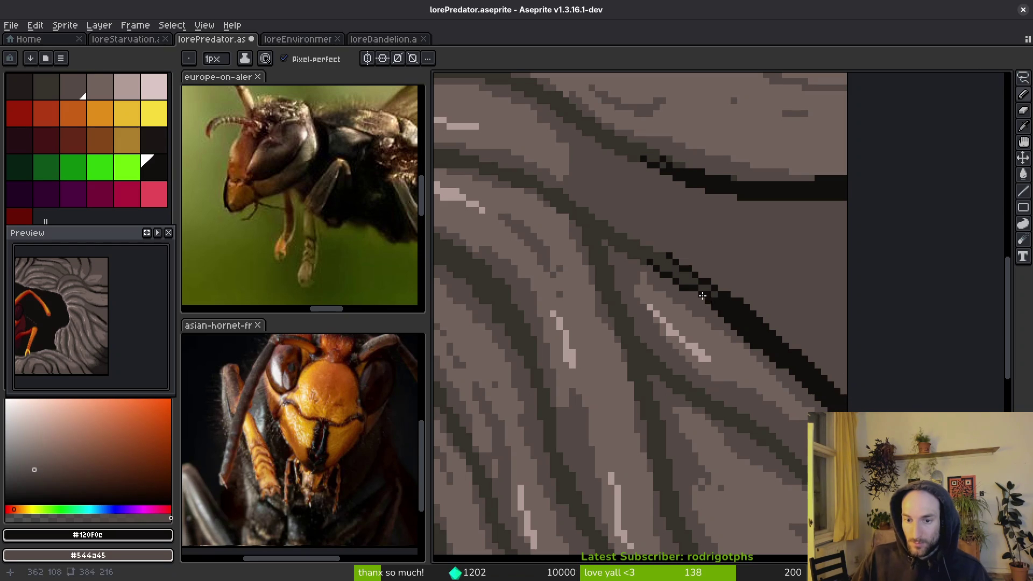
pyautogui.scroll(2, 710, 261)
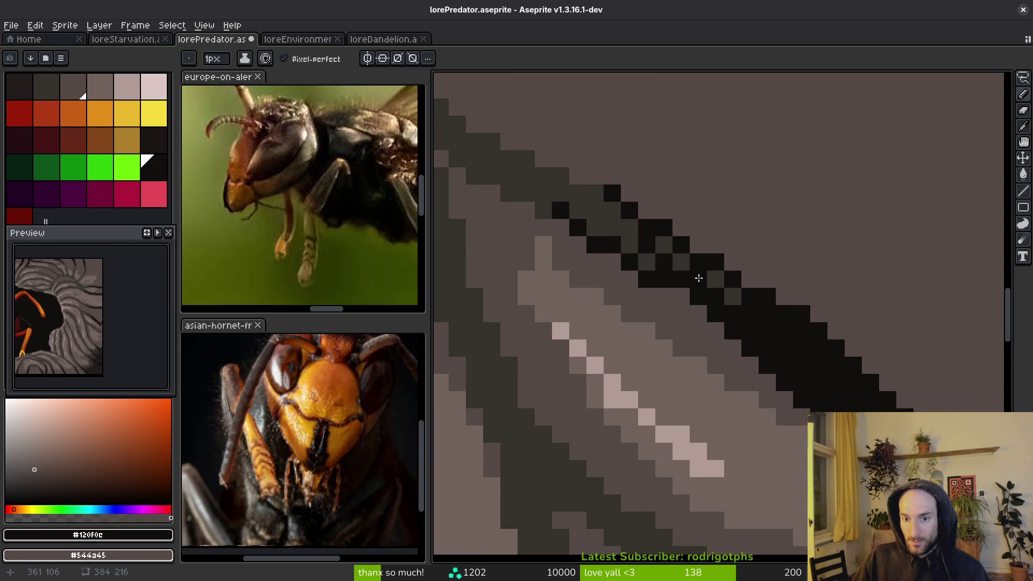
pyautogui.scroll(-4, 740, 339)
pyautogui.scroll(5, 729, 267)
pyautogui.moveTo(706, 261)
pyautogui.mouseDown()
pyautogui.moveTo(893, 409)
pyautogui.moveTo(772, 368)
pyautogui.moveTo(622, 243)
pyautogui.moveTo(679, 264)
pyautogui.moveTo(798, 357)
pyautogui.moveTo(829, 365)
pyautogui.moveTo(861, 404)
pyautogui.mouseUp()
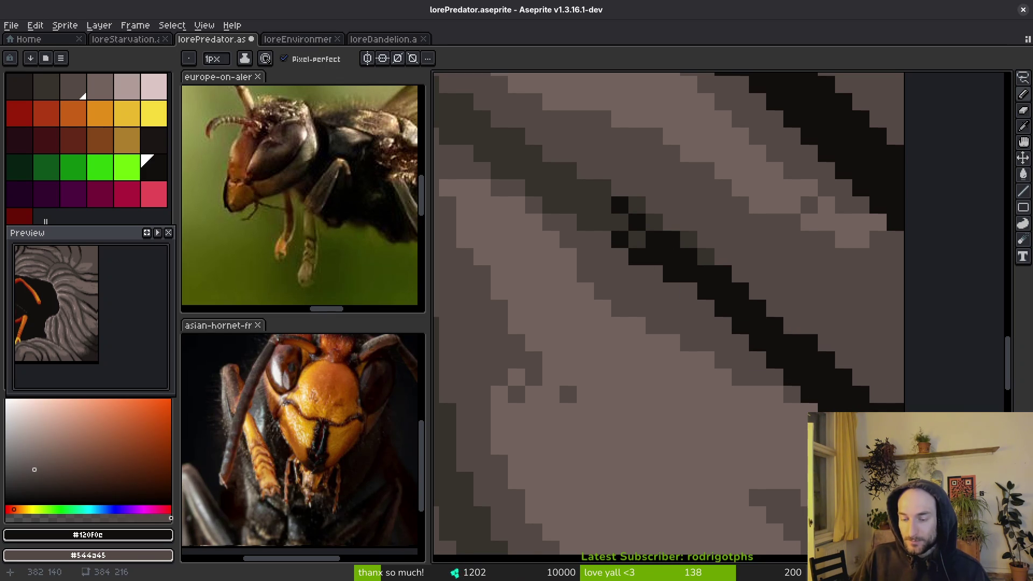
pyautogui.scroll(-2, 785, 394)
pyautogui.scroll(-6, 785, 395)
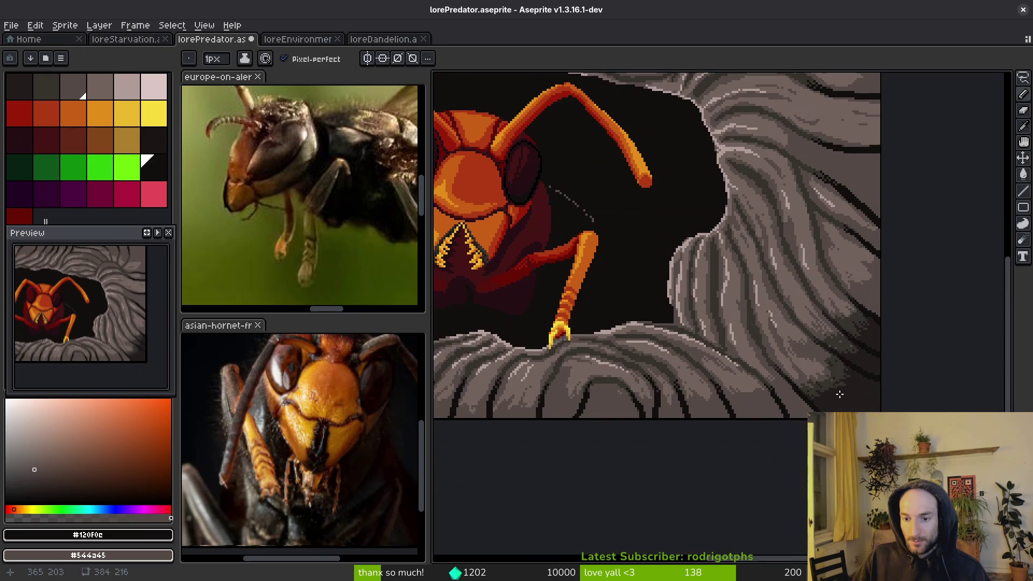
# - Centre the hornet and its hole in view, then save lorePredator.aseprite with Ctrl+S
pyautogui.scroll(-5, 764, 352)
pyautogui.scroll(8, 764, 353)
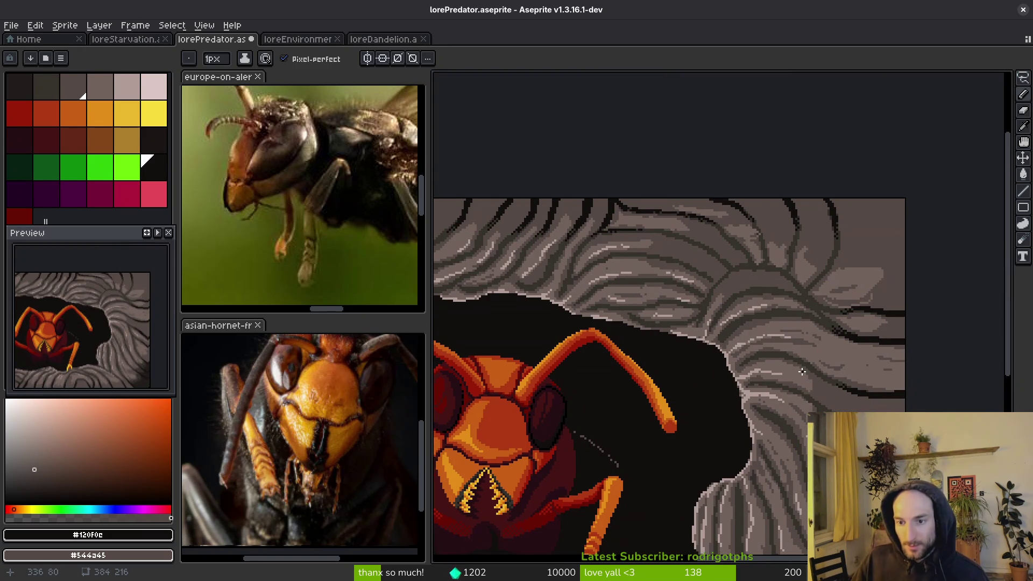
pyautogui.scroll(-2, 742, 409)
pyautogui.scroll(2, 648, 447)
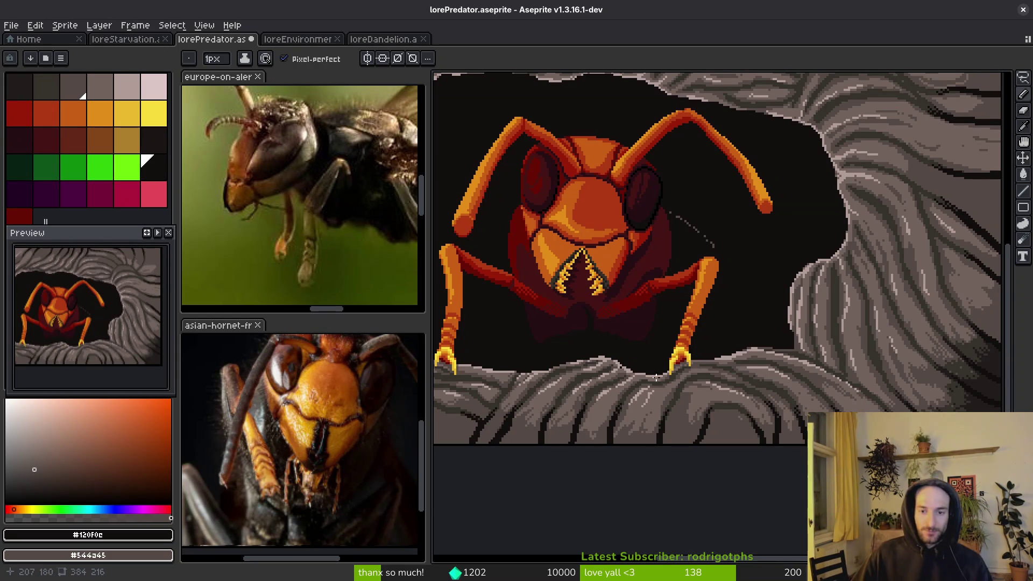
pyautogui.moveTo(651, 446); pyautogui.dragTo(756, 511)
pyautogui.hotkey('ctrl', 's')
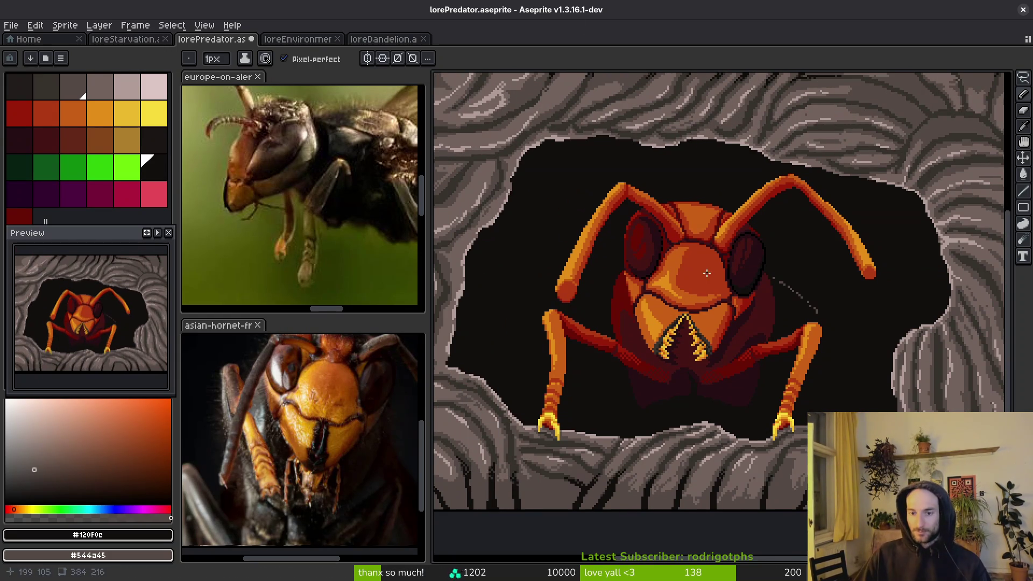
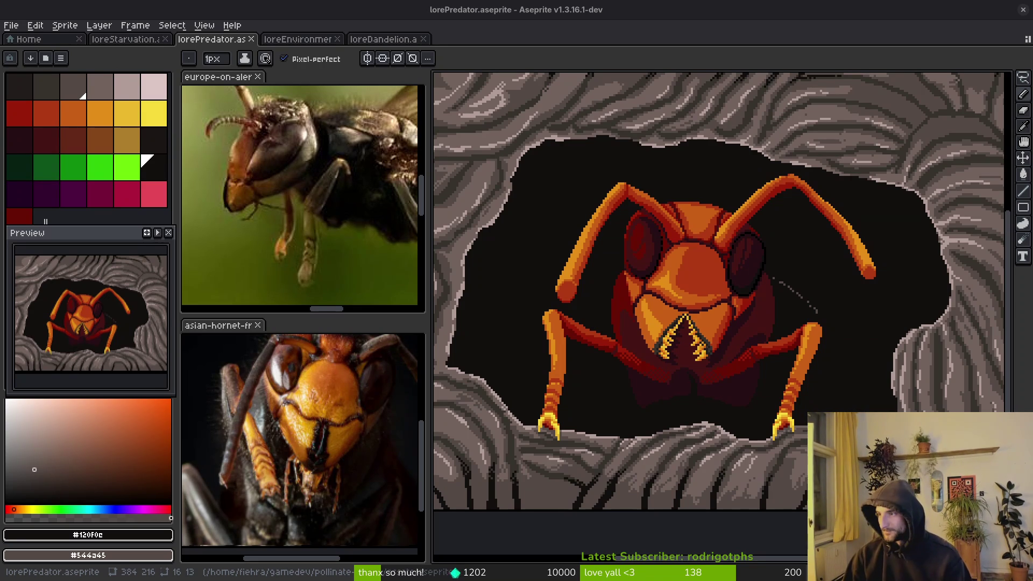
pyautogui.hotkey('alt', 'Tab')
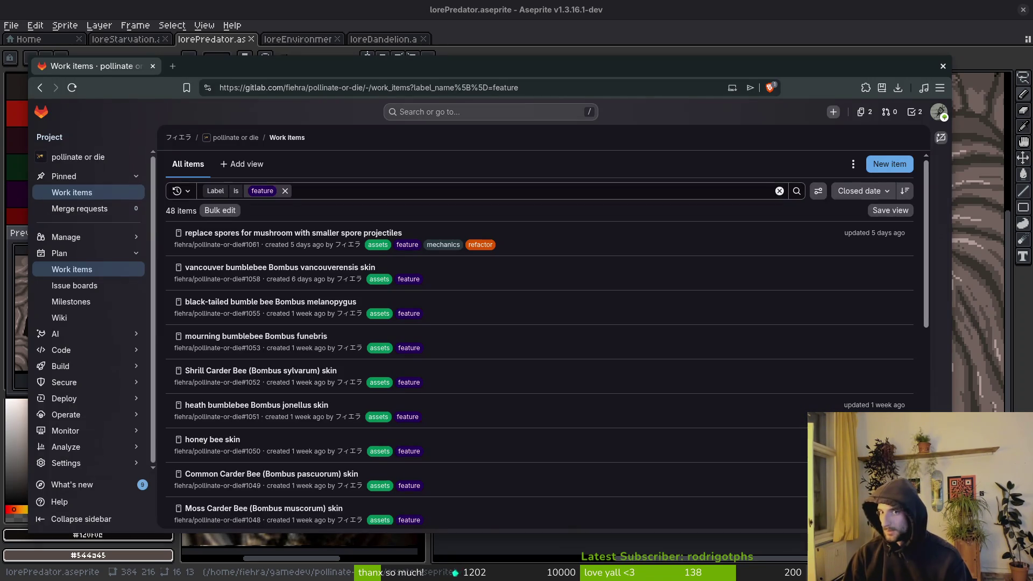
pyautogui.hotkey('alt', 'Tab')
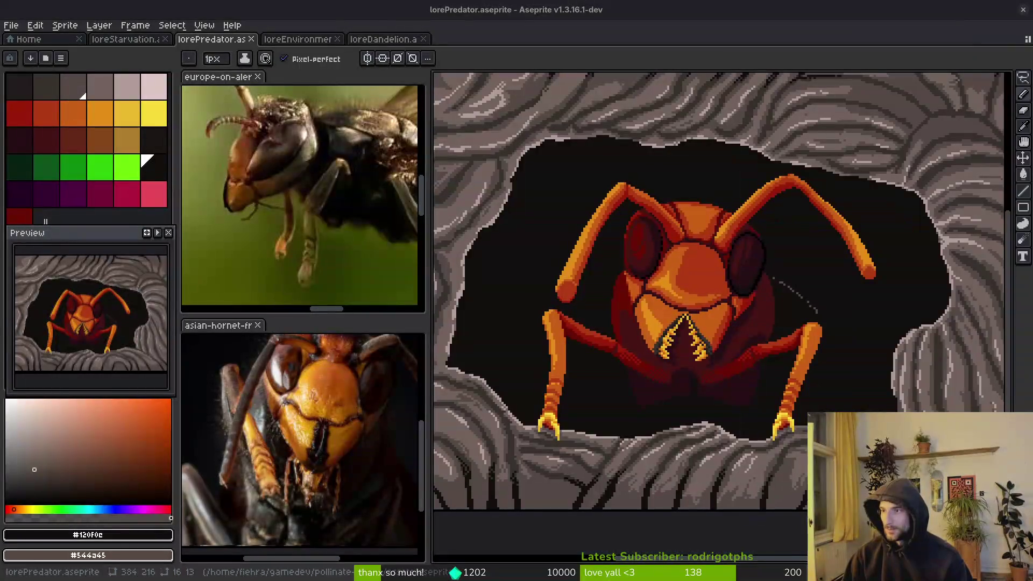